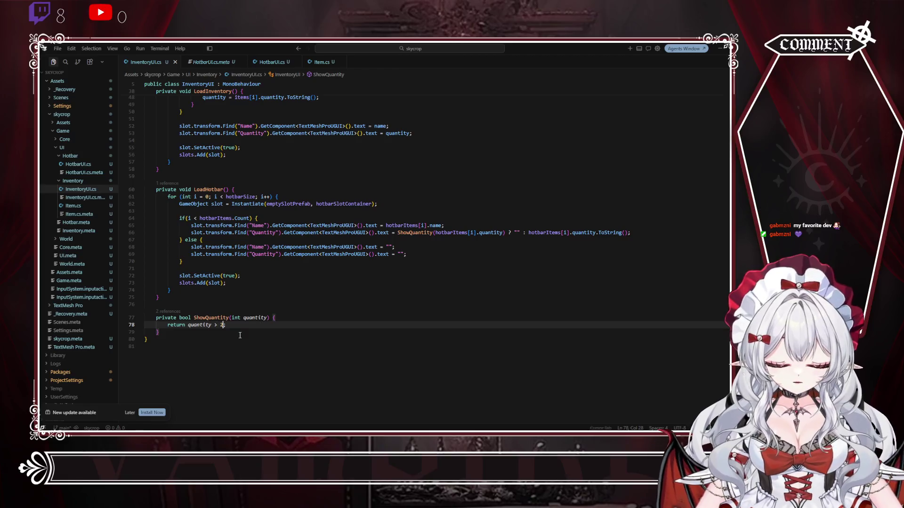
Step: Change the ShowQuantity check on line 78 to 'quantity >= 2'
key(Left)
key(Left)
text(=)
click(318, 286)
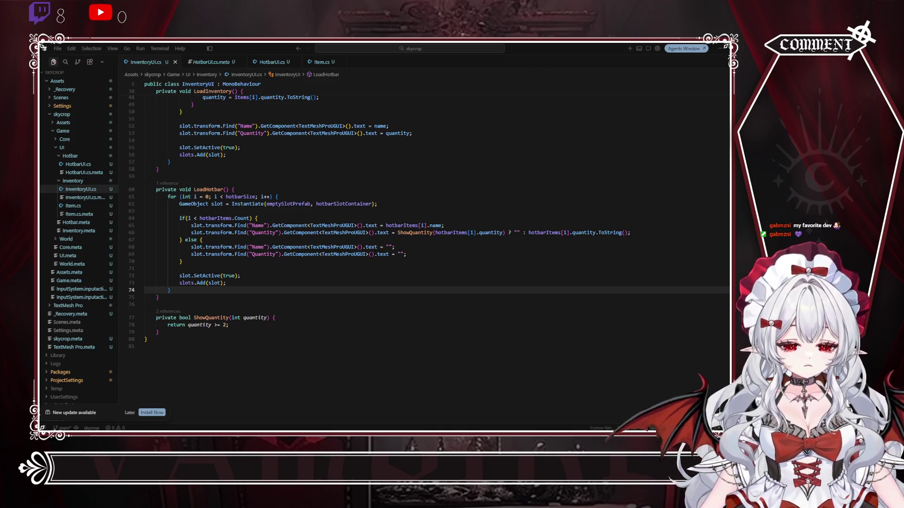
Step: Switch to Unity and enter play mode to test the slots
scroll(423, 235, up, 4)
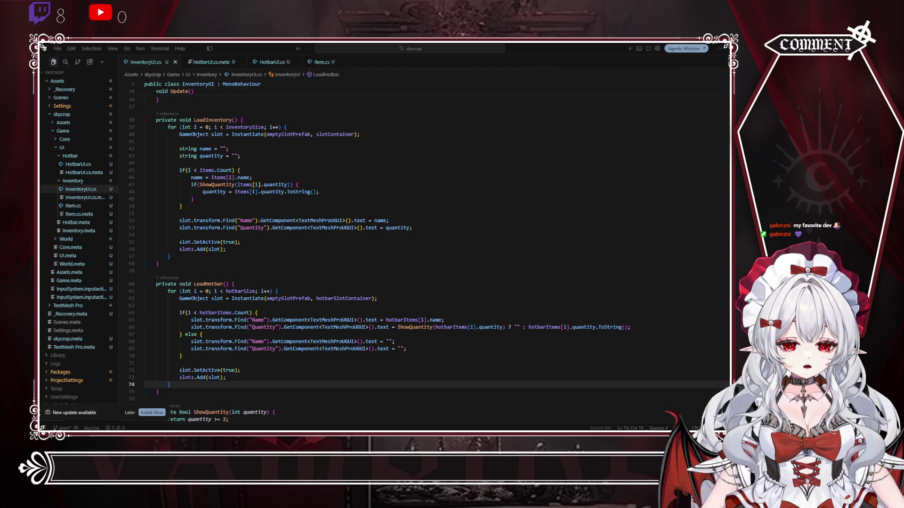
key(alt+Tab)
click(396, 66)
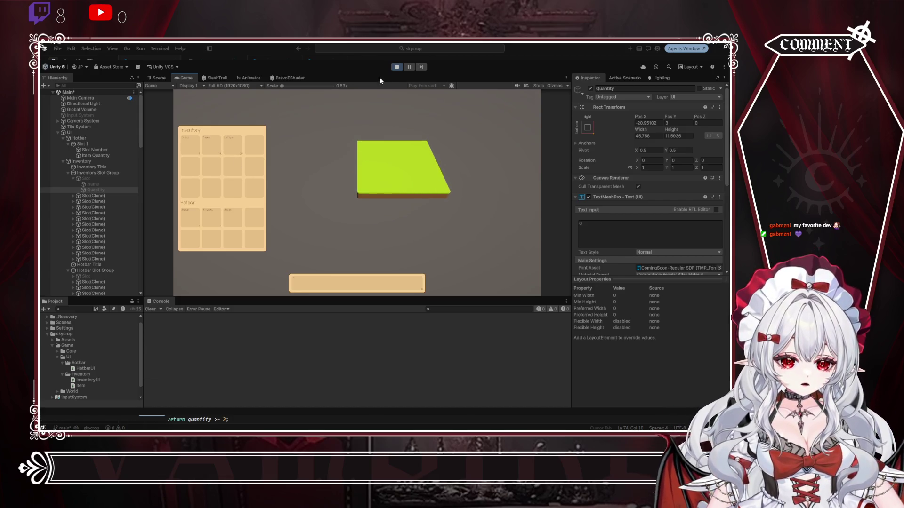
Step: Stop play mode to return to the hotbar scene view
click(395, 67)
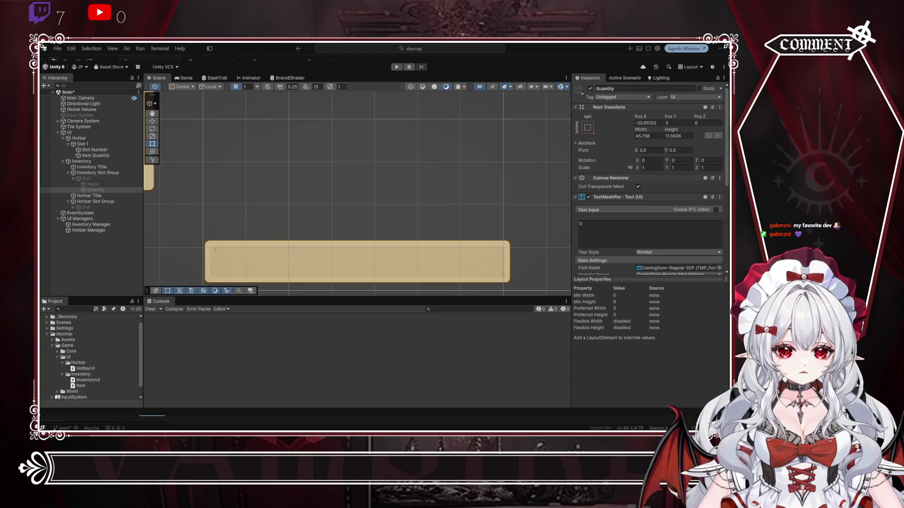
drag(226, 418, 282, 418)
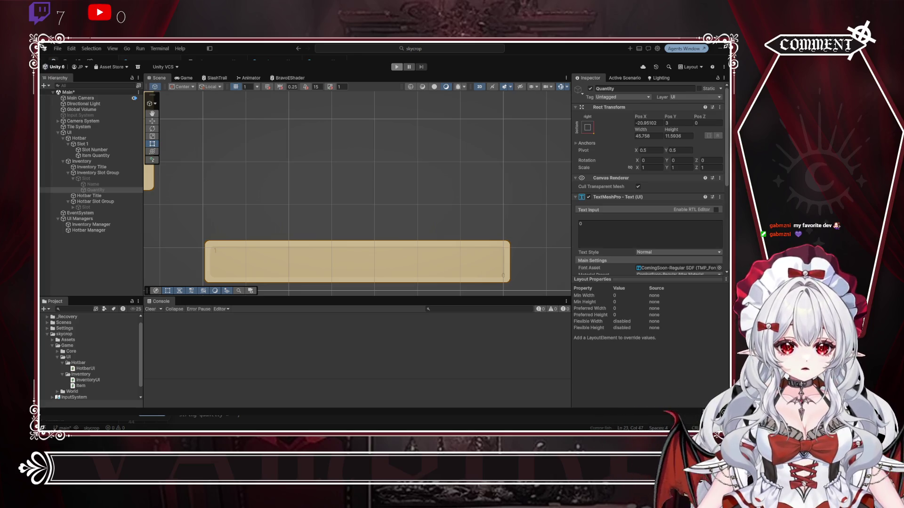
Step: Initialize the quantity string declaration to an empty string ("")
key(F12)
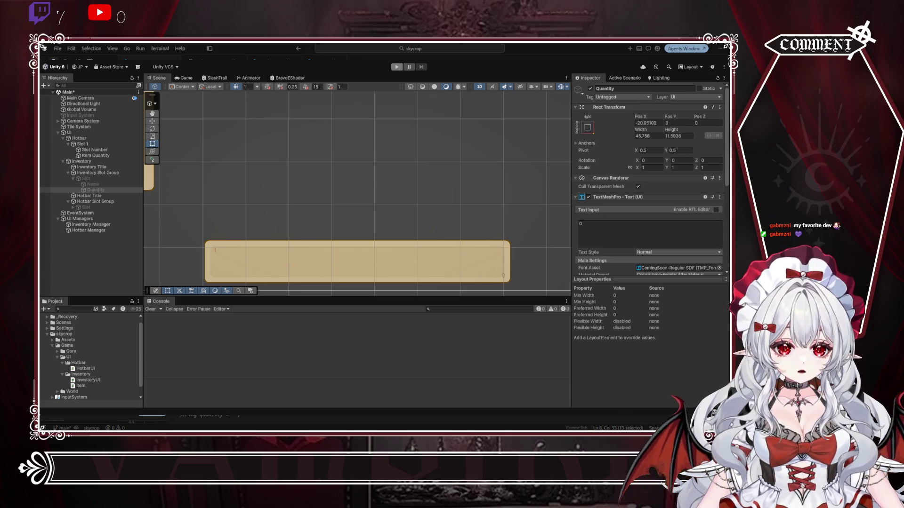
text(")
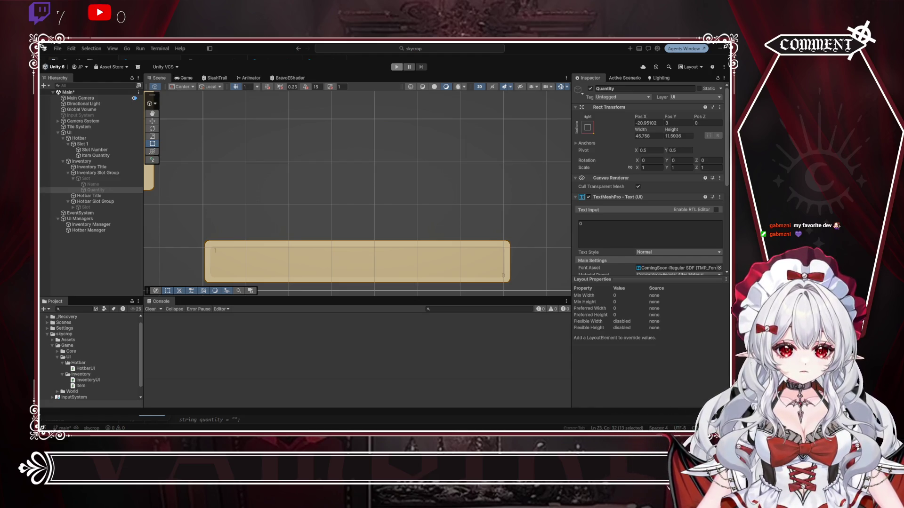
key(Return)
key(End)
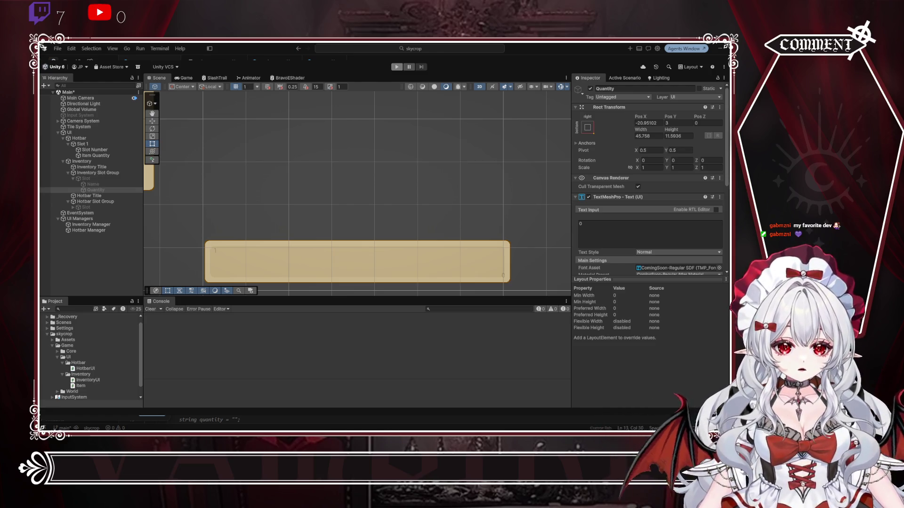
Step: Paste over the next selected word and select the following block of lines
key(ctrl+shift+Right)
key(ctrl+p)
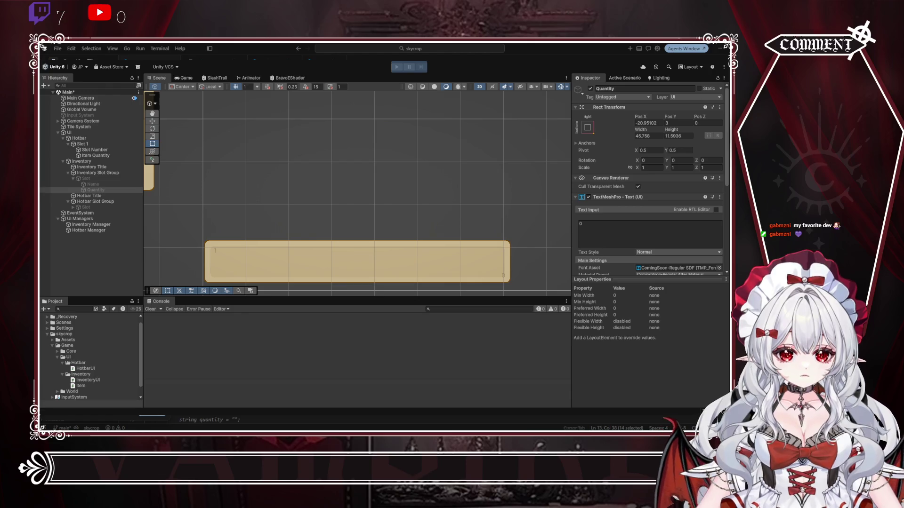
key(ctrl+v)
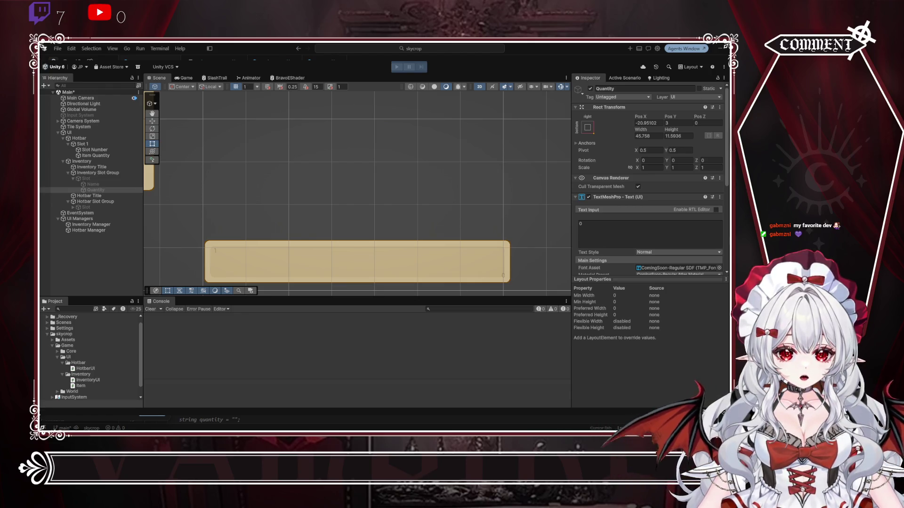
key(shift+Down)
key(shift+Down)
key(shift+Down)
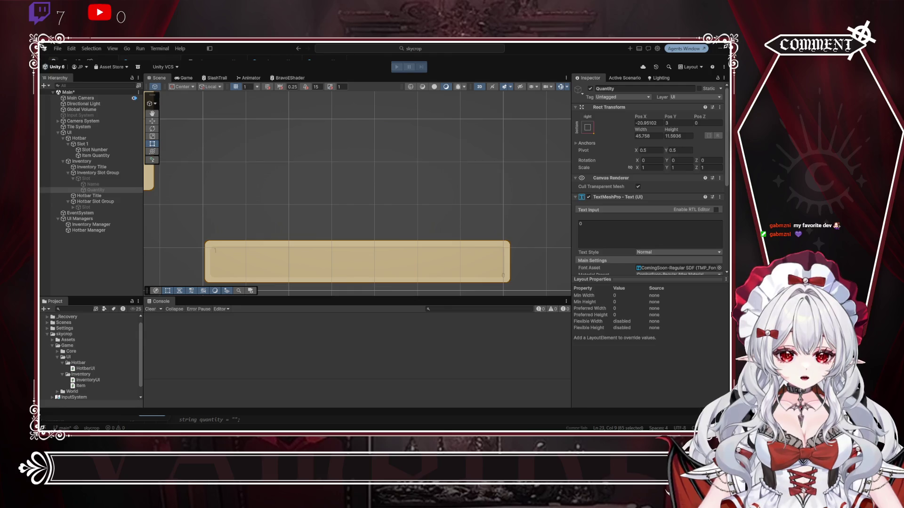
key(End)
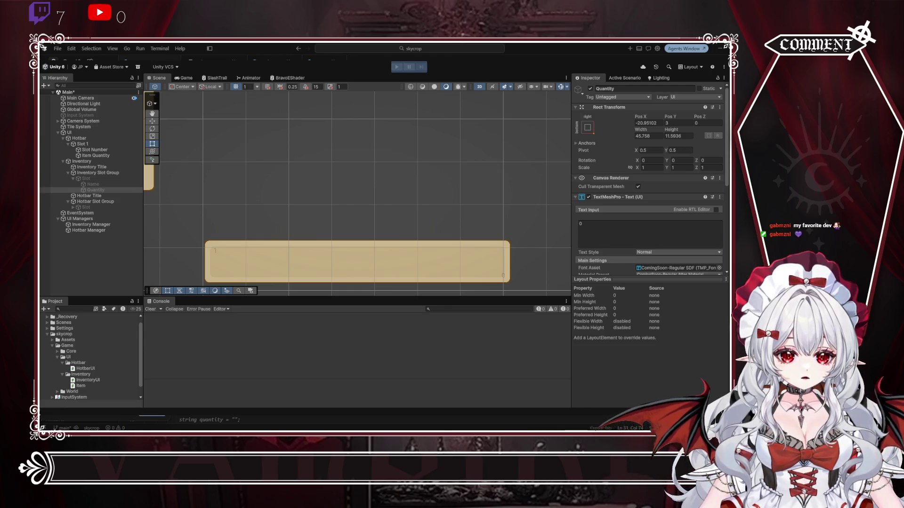
Step: Step through matches with F3, undoing stray edits, down to the slots.Add line
key(F3)
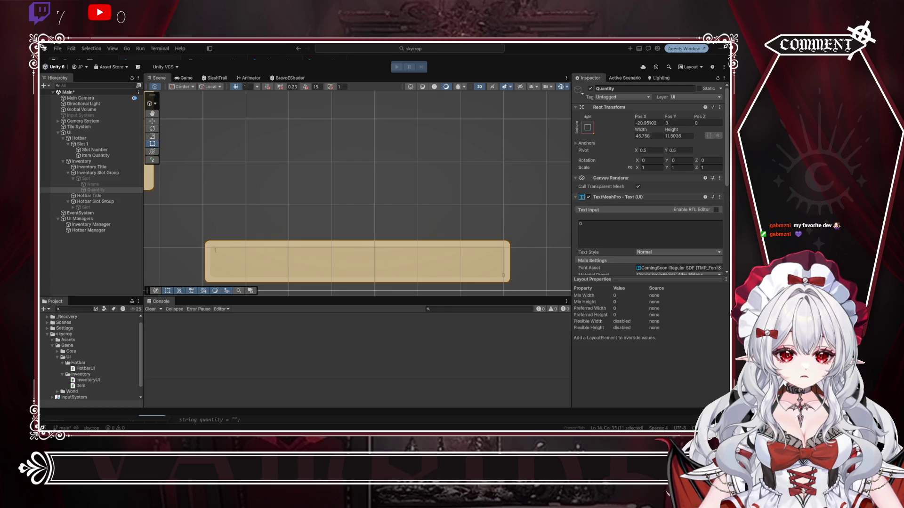
key(ctrl+z)
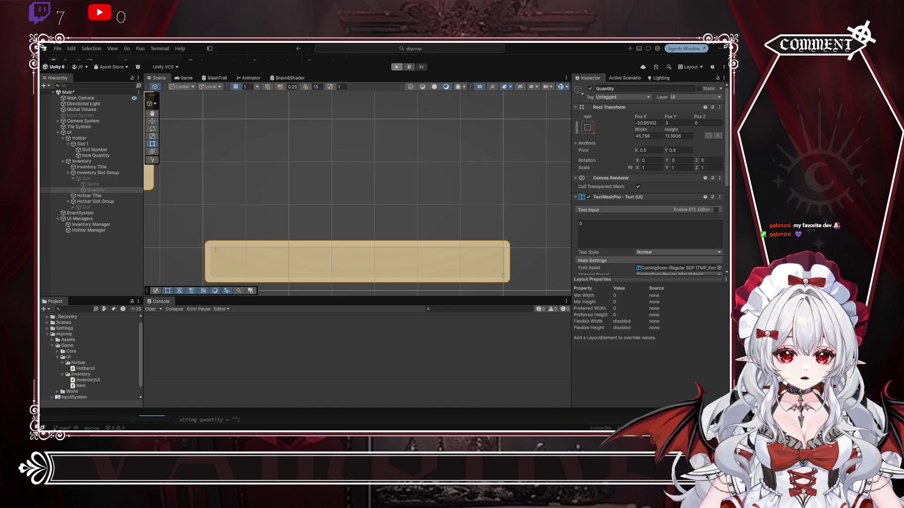
key(F3)
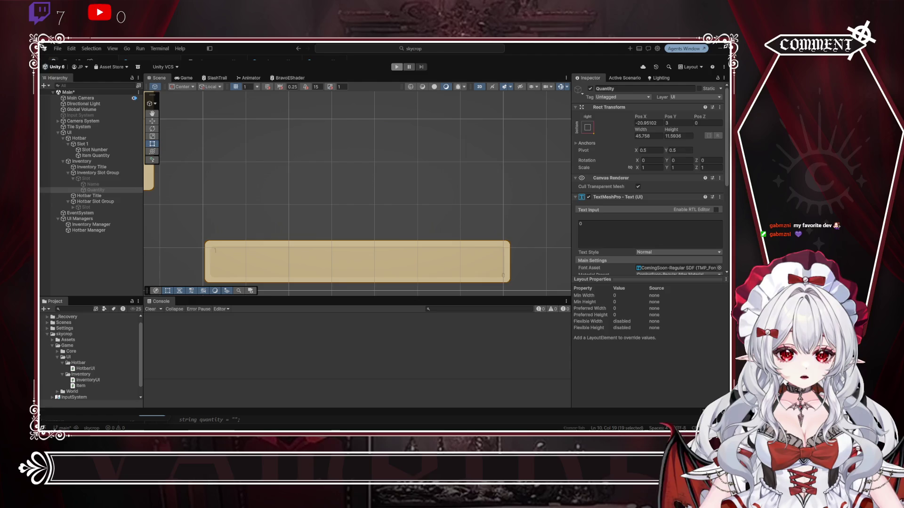
key(ctrl+z)
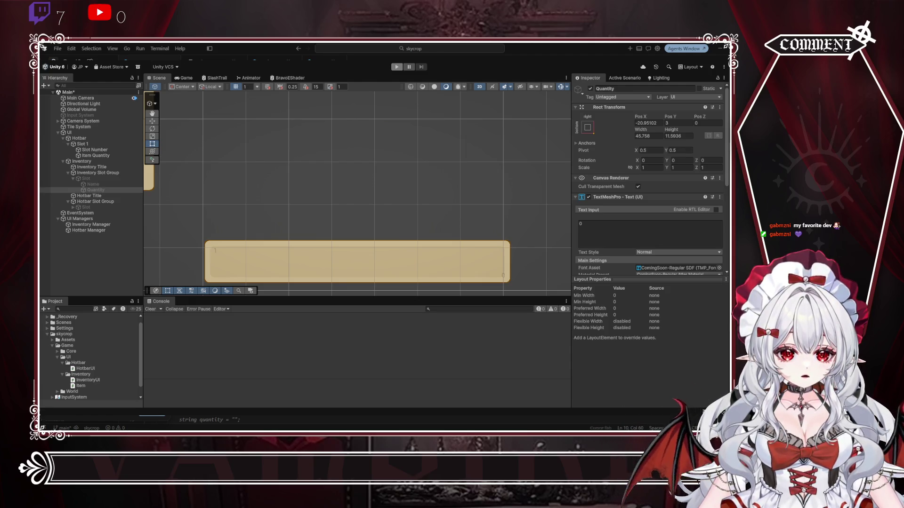
key(F3)
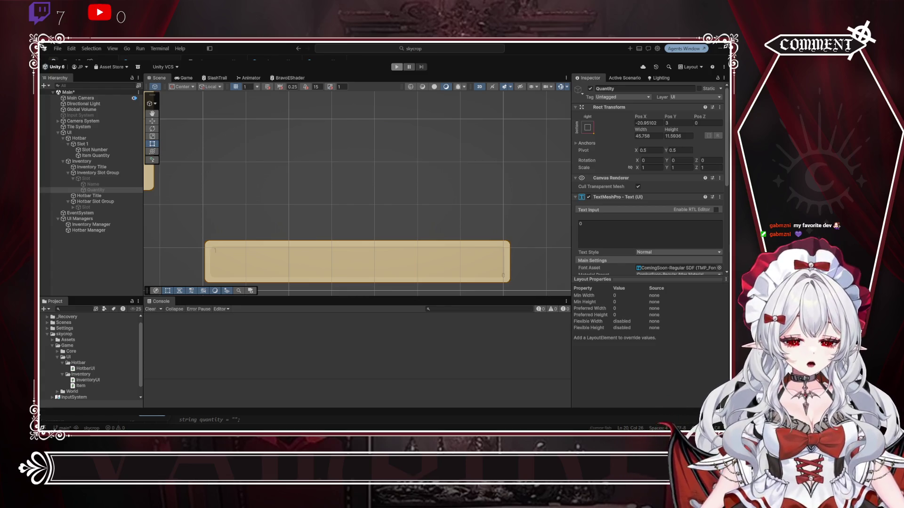
key(F3)
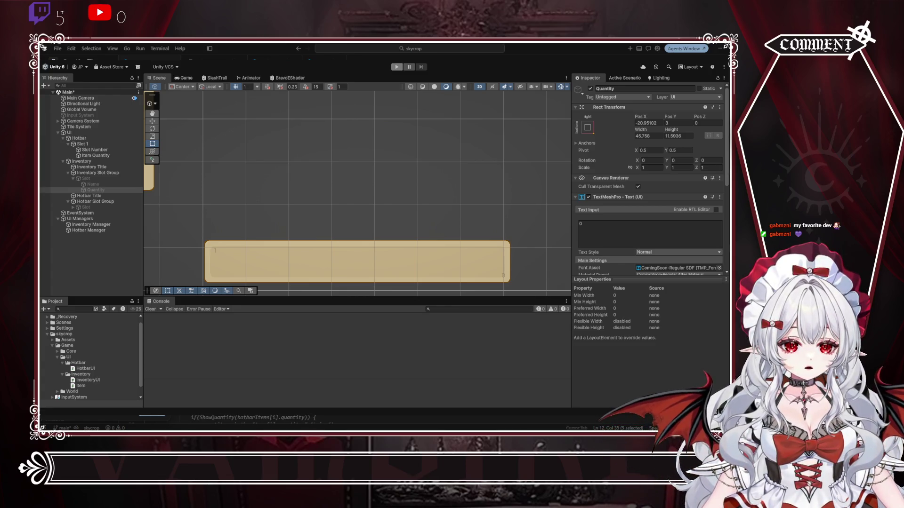
scroll(202, 419, down, 3)
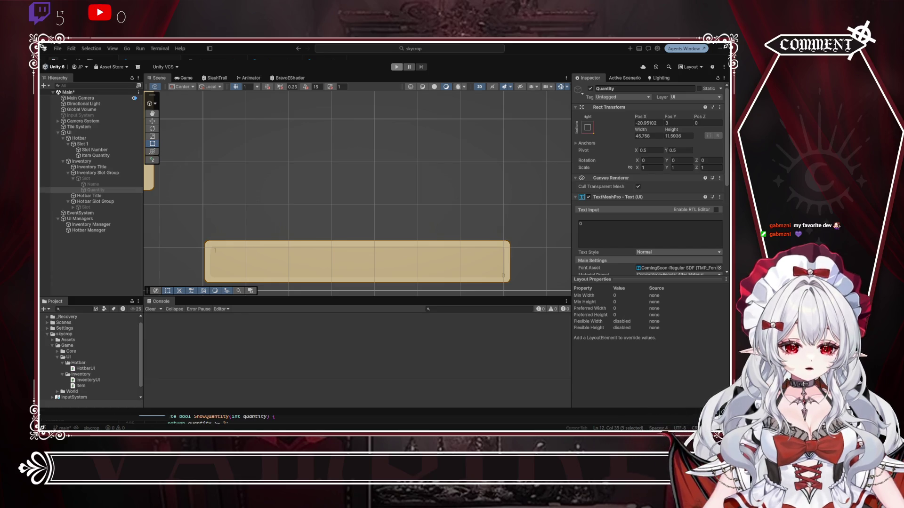
scroll(203, 419, down, 3)
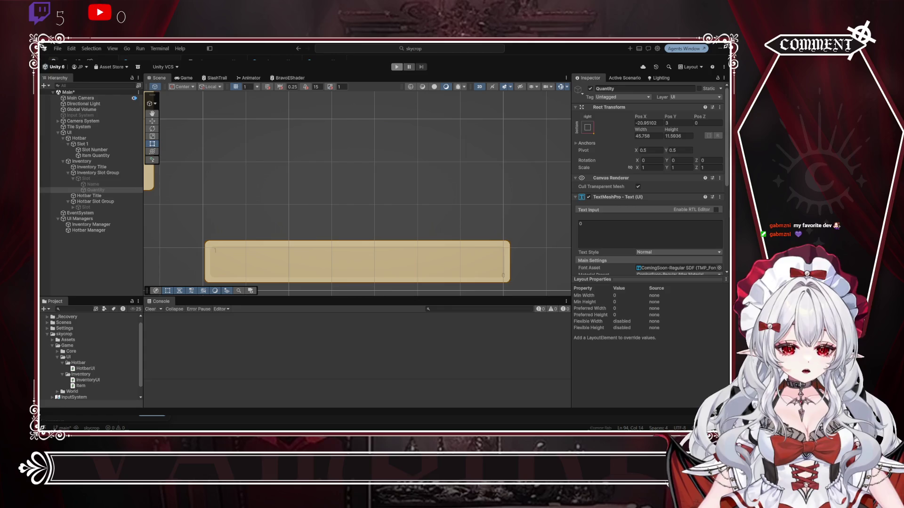
Step: Enter play mode with Ctrl+P so Unity recompiles and shows error CS1520 at line 82
key(ctrl+p)
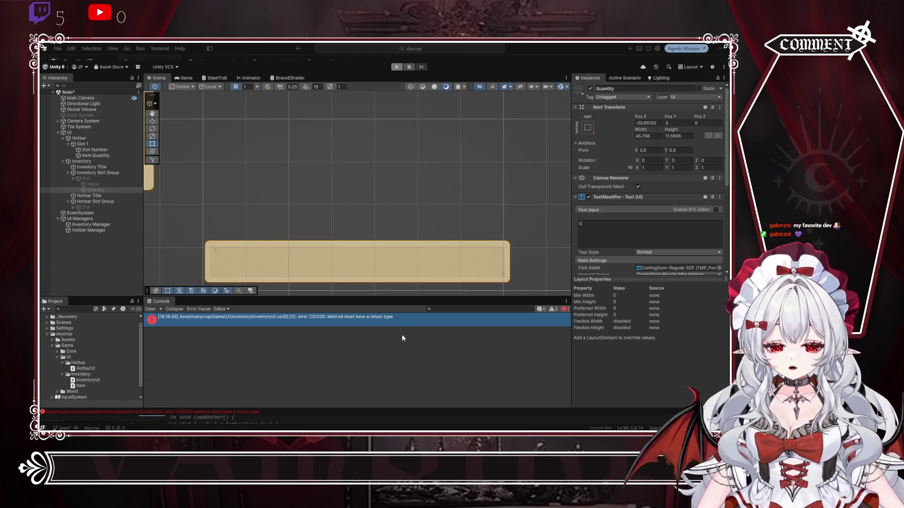
Step: Inspect the CS1520 return-type error and the CS0103 missing 'items' error in the Console
click(332, 320)
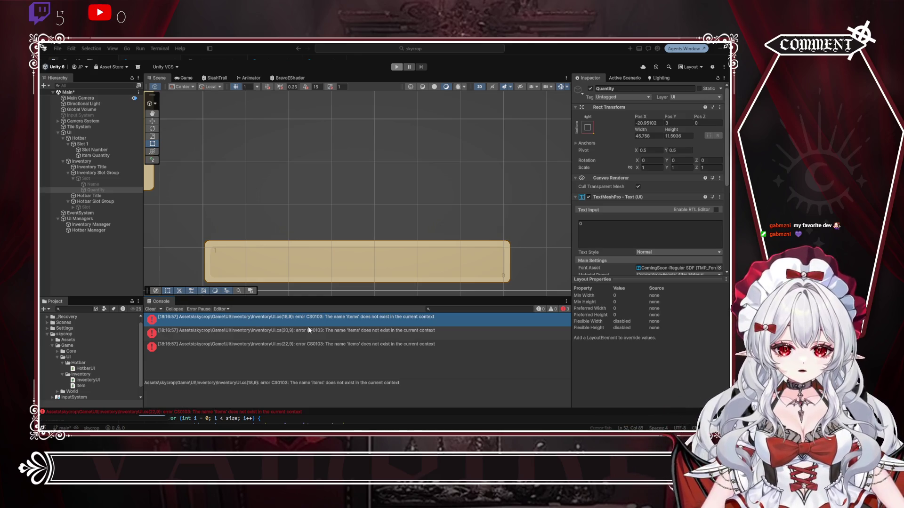
click(342, 318)
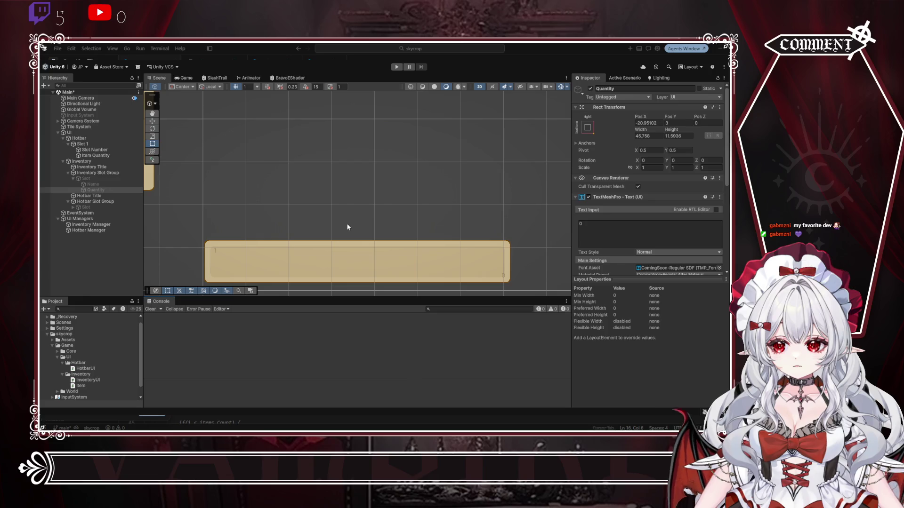
Step: Enter play mode to see the generated hotbar slots in the Game tab
click(397, 68)
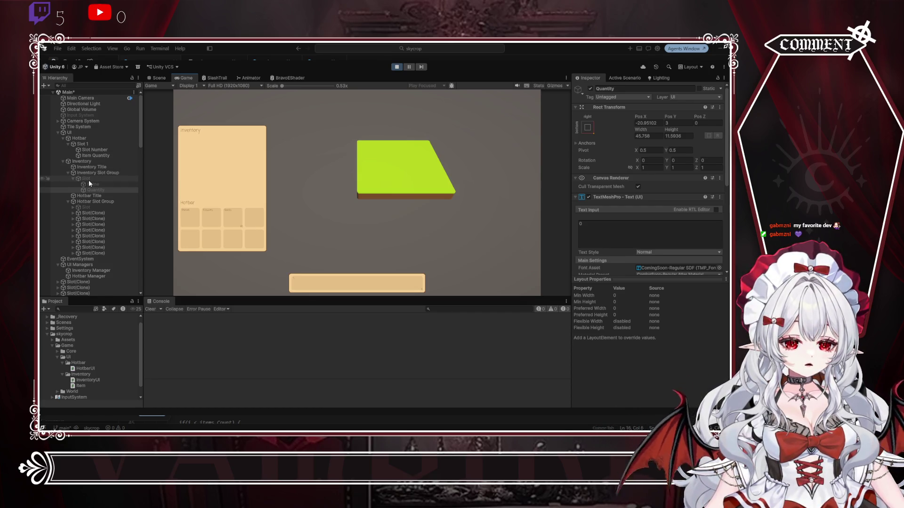
Step: Compare the Rect Transform positions of the Slot(Clone) hotbar objects, then stop play mode
click(103, 213)
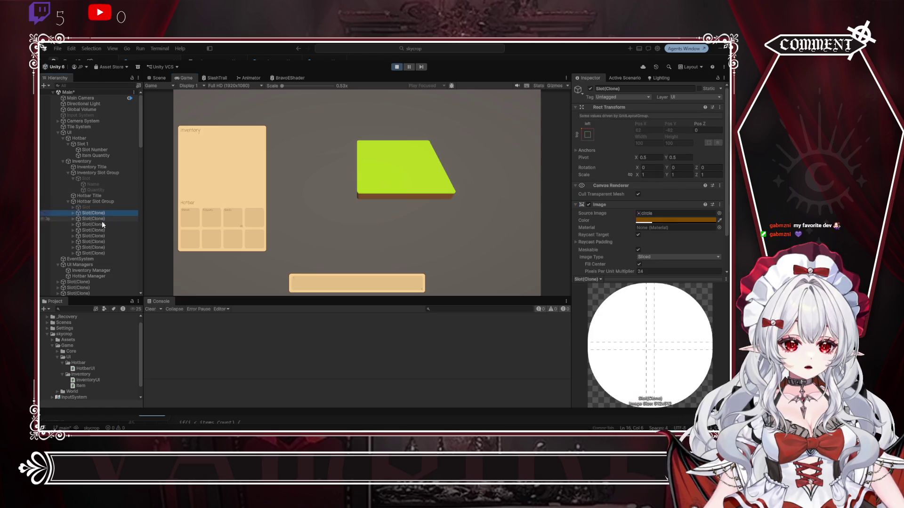
click(101, 219)
click(99, 225)
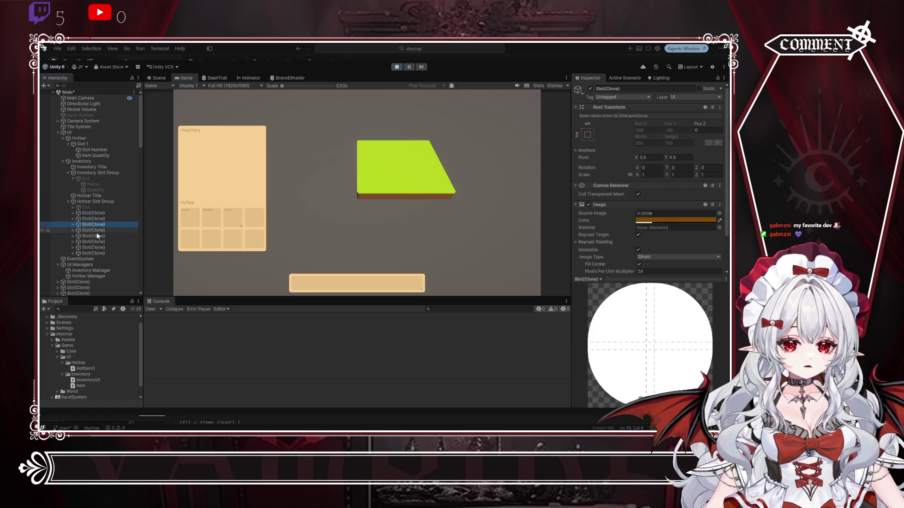
click(98, 236)
click(95, 242)
click(94, 247)
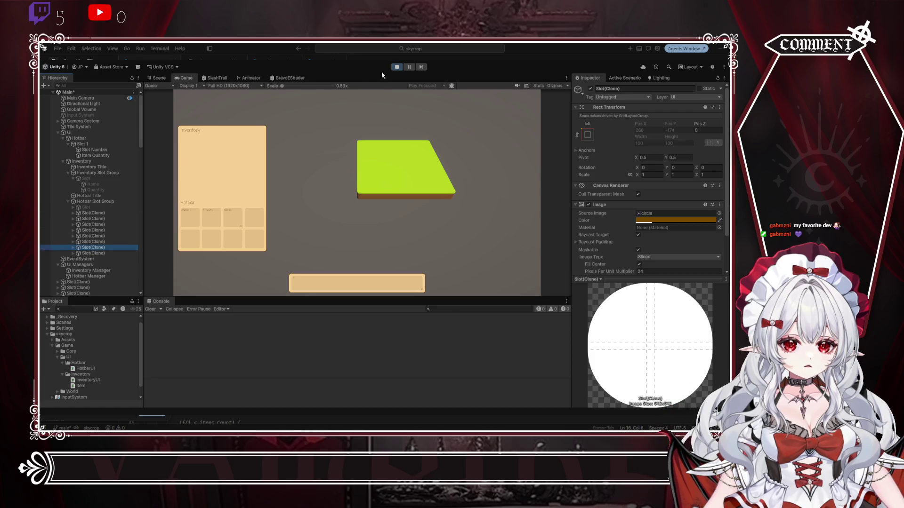
click(396, 69)
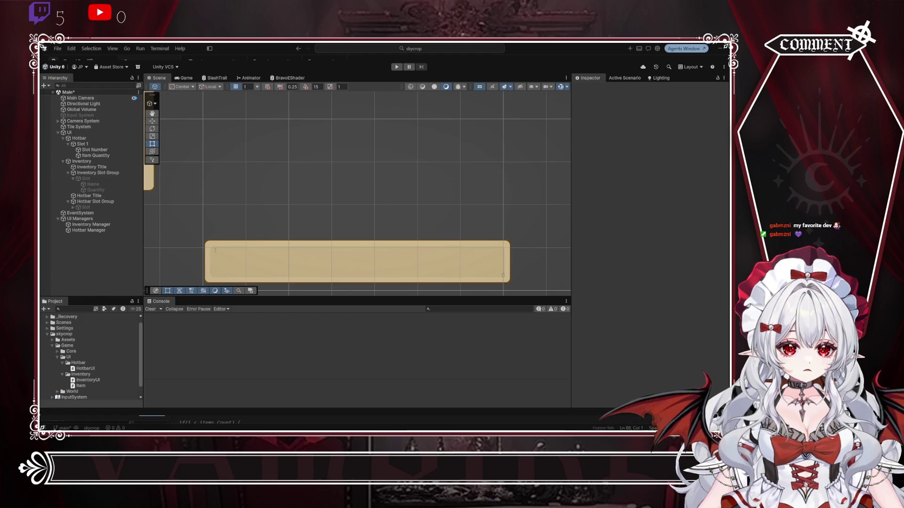
Step: Select the current code line and paste over it
key(shift+Home)
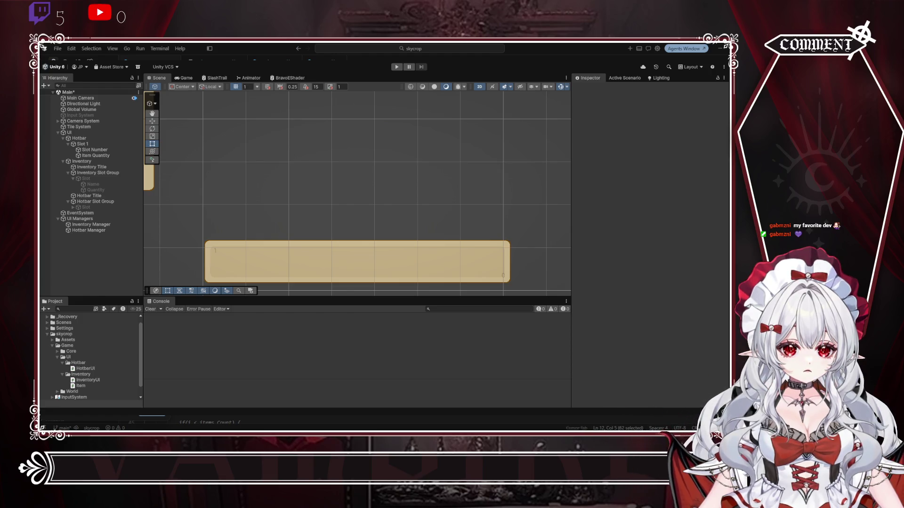
key(ctrl+v)
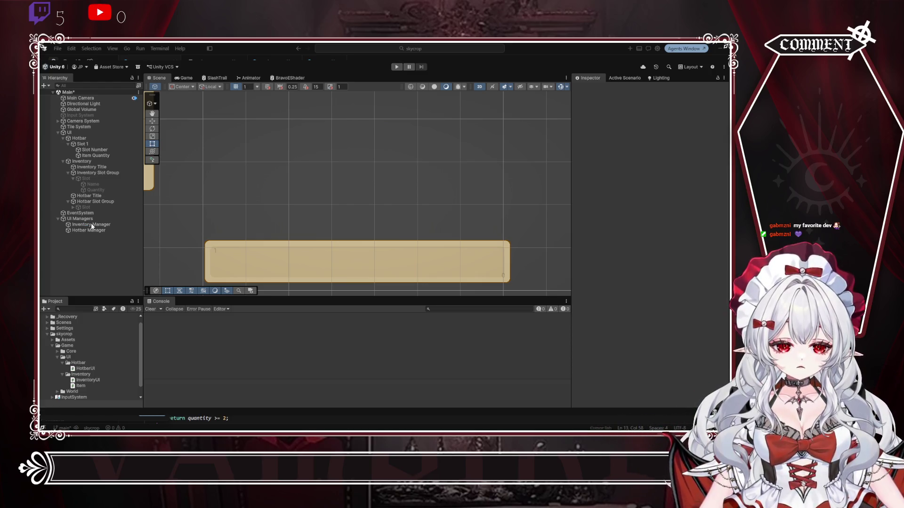
Step: Assign Inventory Slot Group to the Inventory Manager's Inventory Slot Container field
click(91, 224)
click(601, 239)
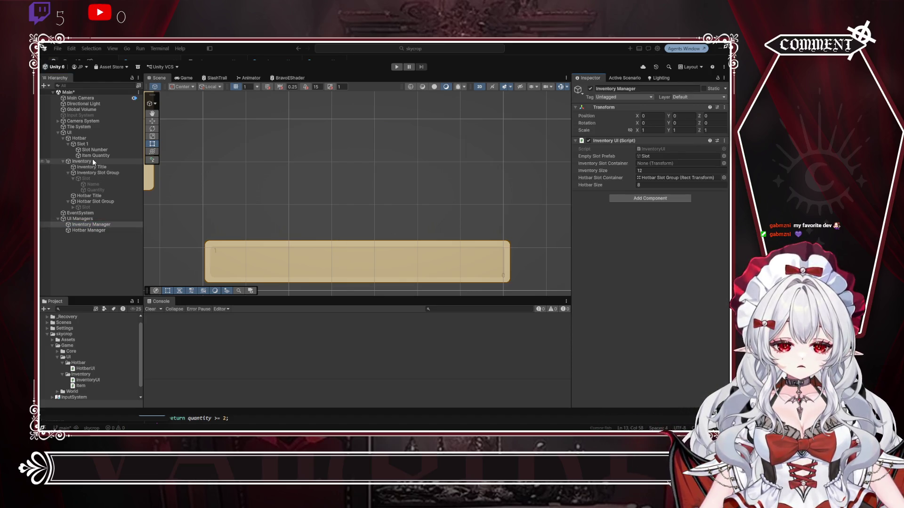
drag(94, 173, 678, 164)
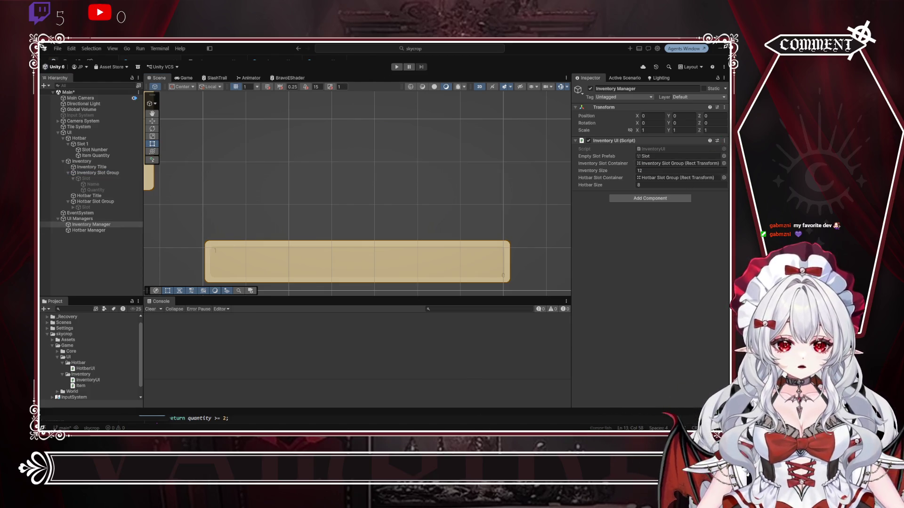
Step: Stop play mode after testing the slots and return to the code editor
key(shift+Home)
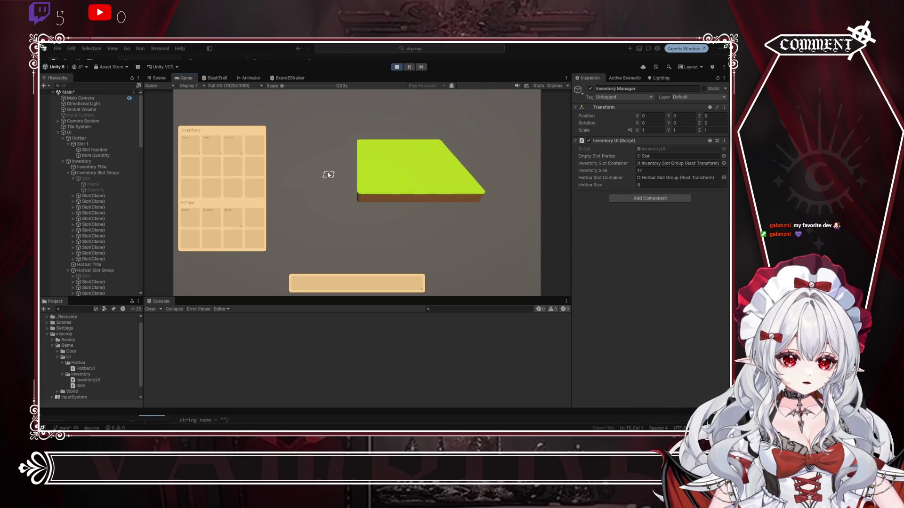
click(396, 68)
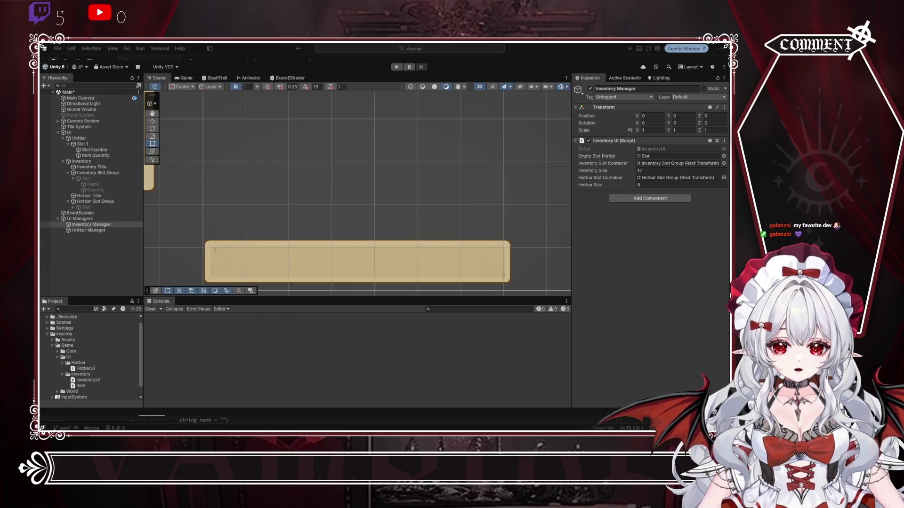
key(alt+Tab)
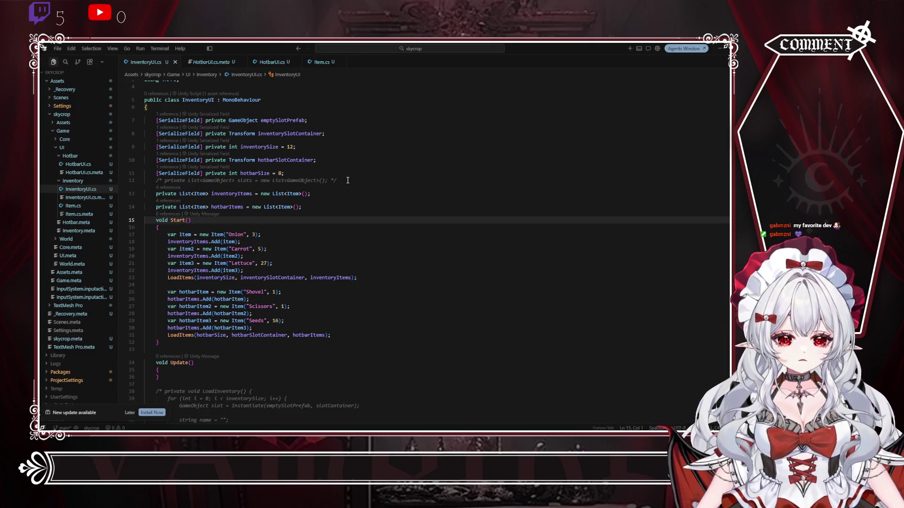
Step: Delete the commented-out slots line and move hotbarSlotContainer above inventorySize
drag(348, 181, 339, 172)
key(BackSpace)
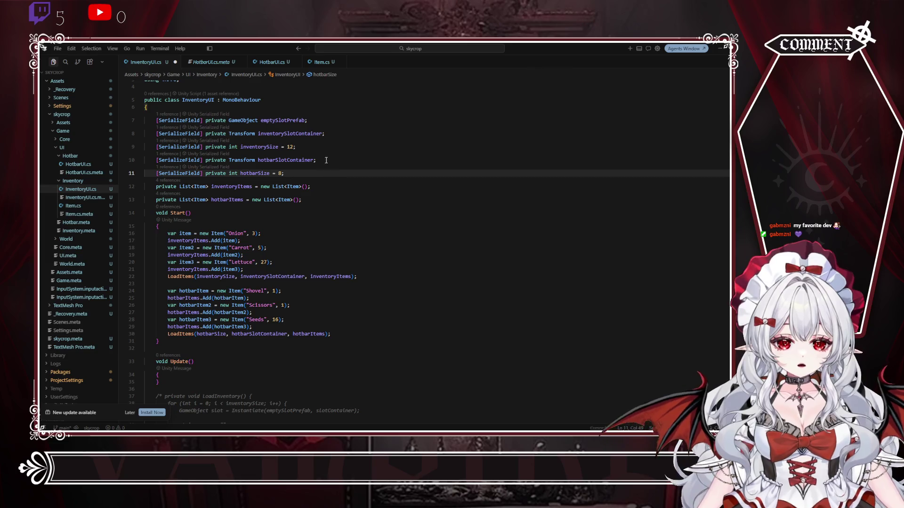
click(332, 160)
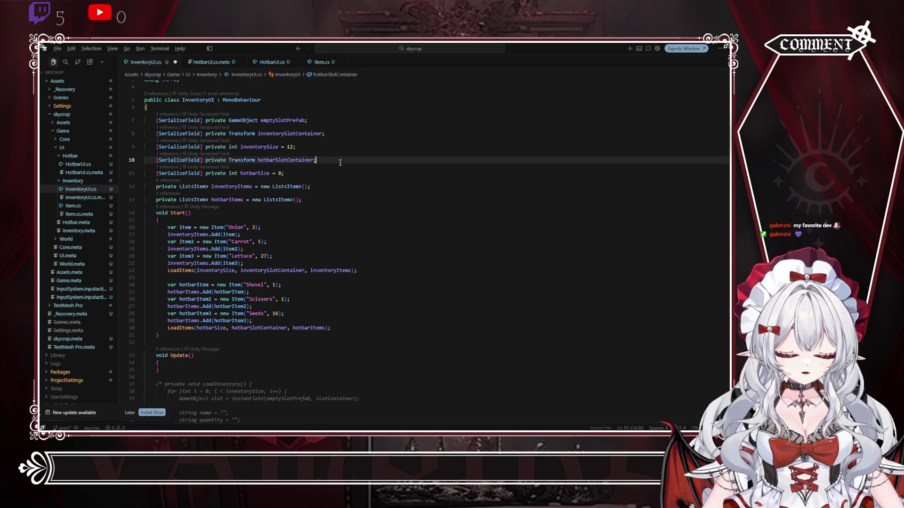
key(alt+Up)
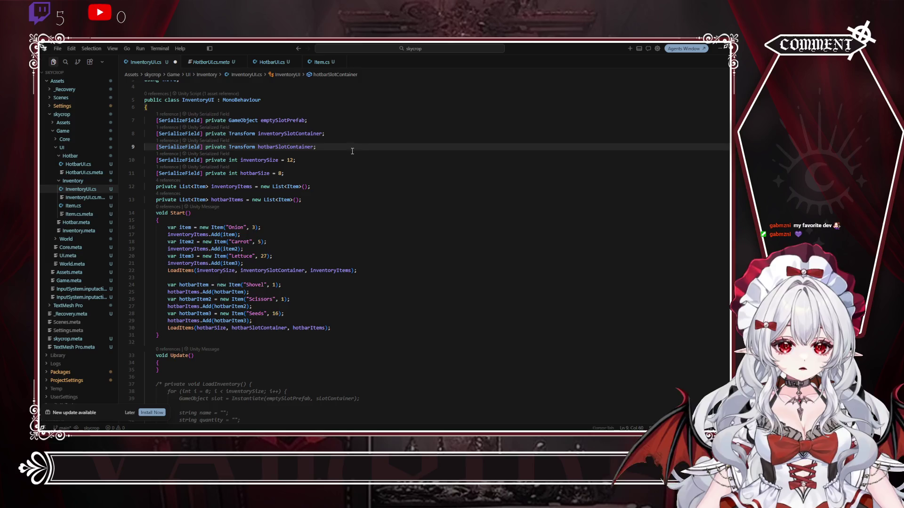
key(Down)
key(Up)
key(Up)
key(Up)
scroll(353, 161, down, 2)
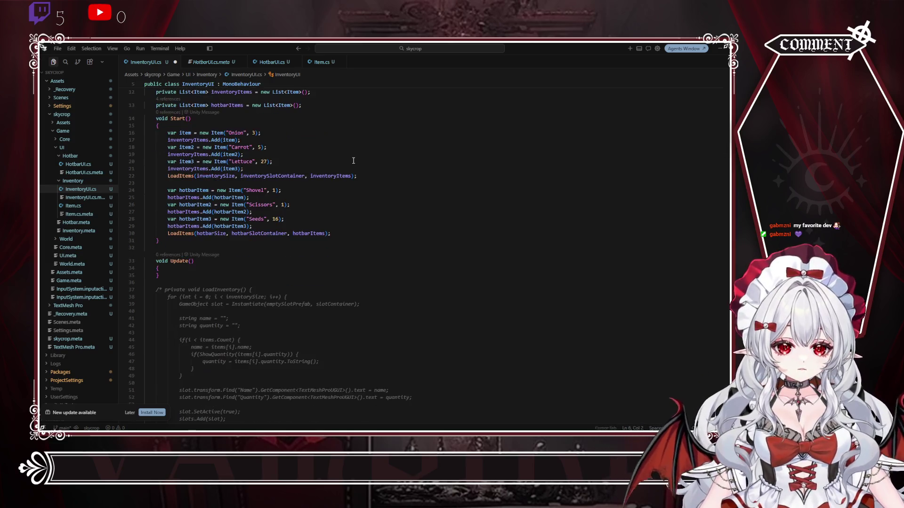
scroll(350, 160, up, 2)
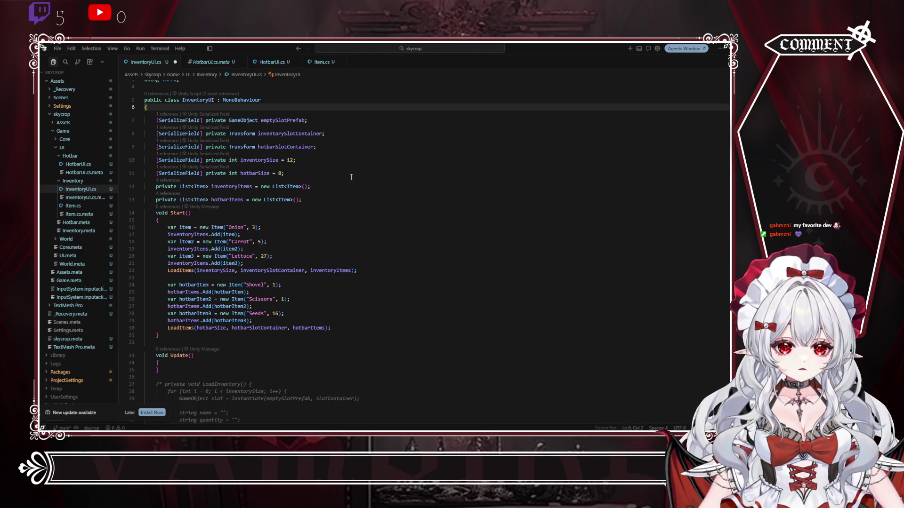
Step: Remove [SerializeField] from the inventorySize and hotbarSize fields using two carets
click(204, 160)
alt+click(205, 174)
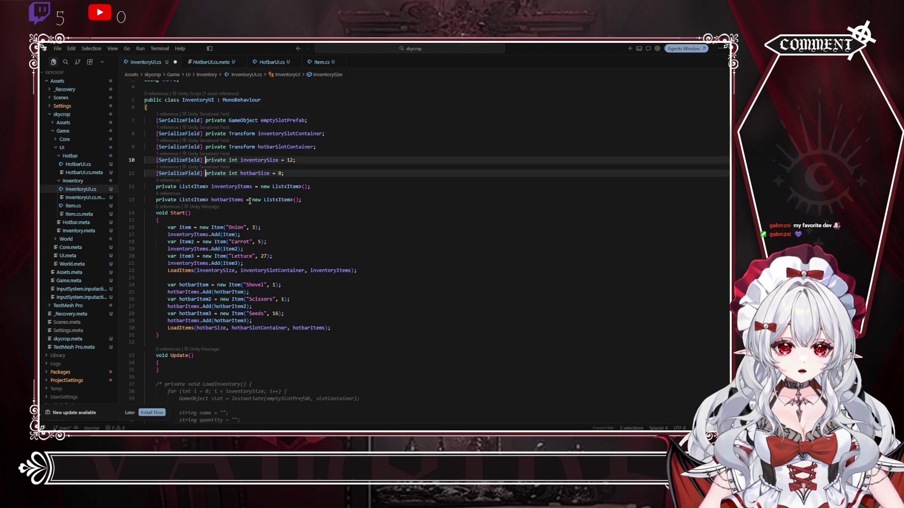
key(BackSpace)
key(BackSpace)
key(BackSpace)
key(BackSpace)
key(BackSpace)
key(BackSpace)
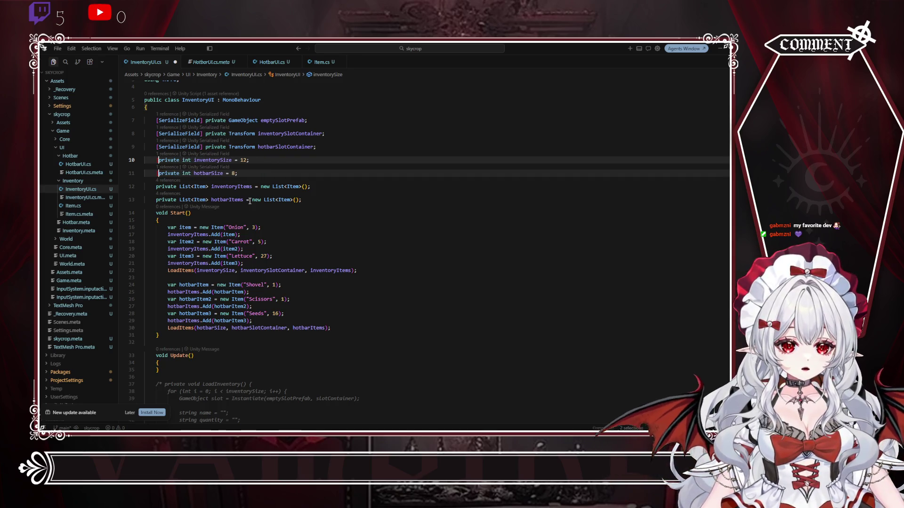
click(413, 120)
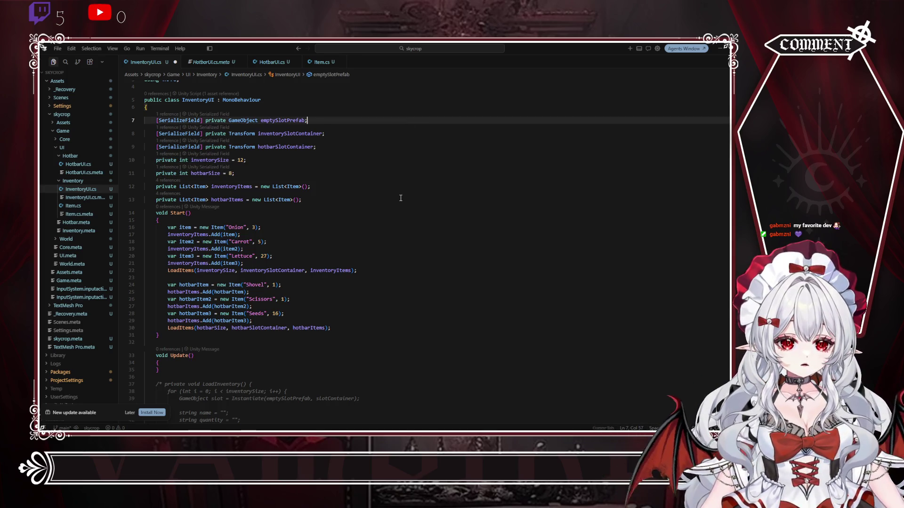
click(409, 174)
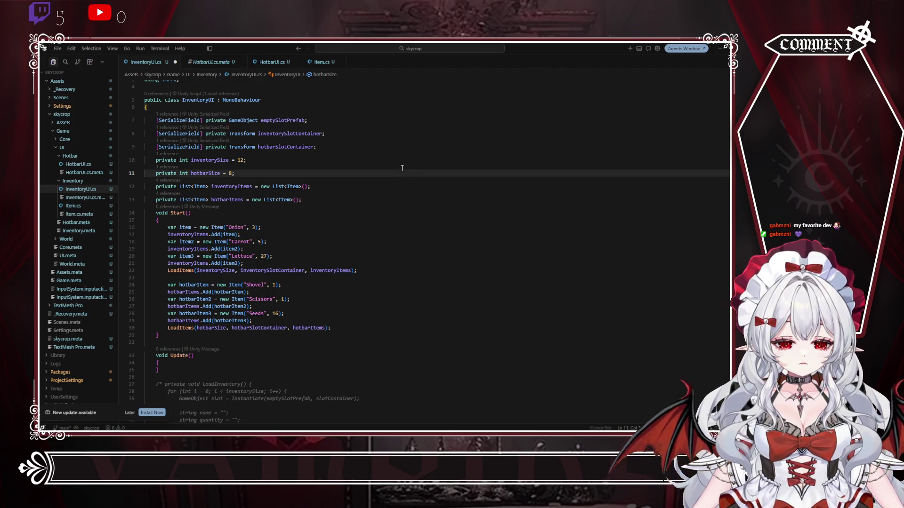
Step: Delete the old commented-out LoadInventory and LoadHotbar methods and the leftover blank line
scroll(280, 148, down, 3)
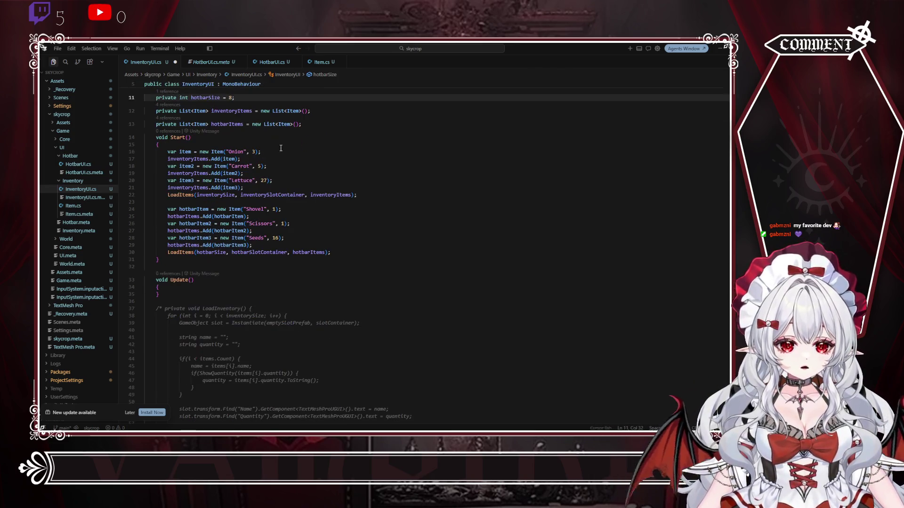
scroll(285, 144, down, 6)
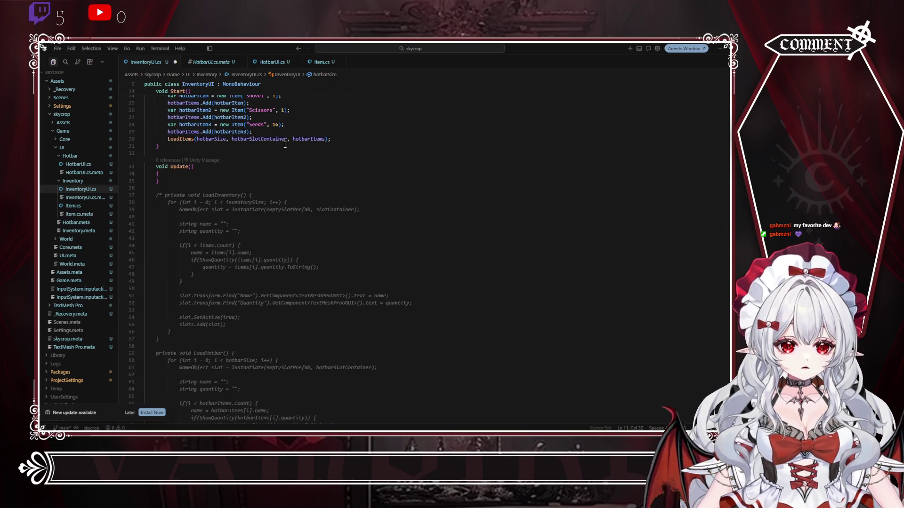
mouse_move(201, 151)
mouse_down()
mouse_move(283, 222)
mouse_move(283, 270)
mouse_up()
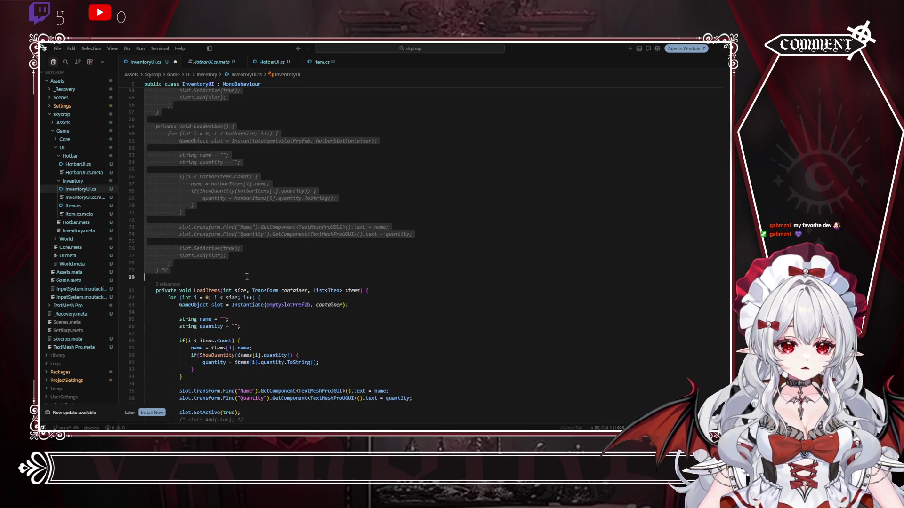
key(BackSpace)
scroll(323, 242, up, 4)
key(BackSpace)
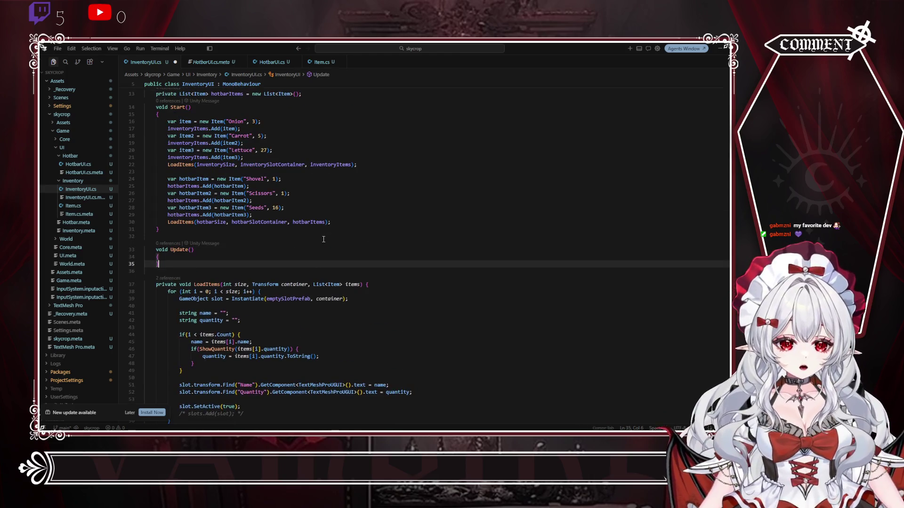
scroll(320, 236, down, 4)
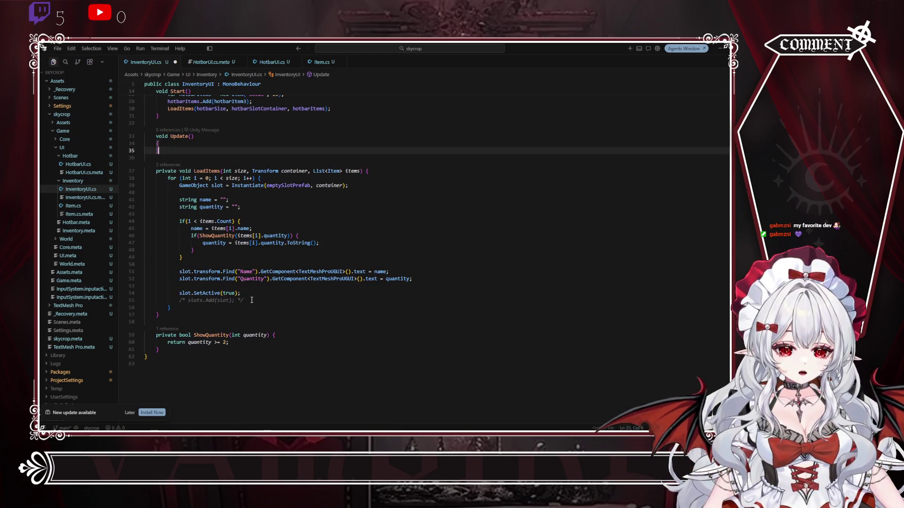
Step: Place the caret in LoadItems and select the class body code above it
click(252, 300)
click(420, 229)
scroll(420, 229, up, 6)
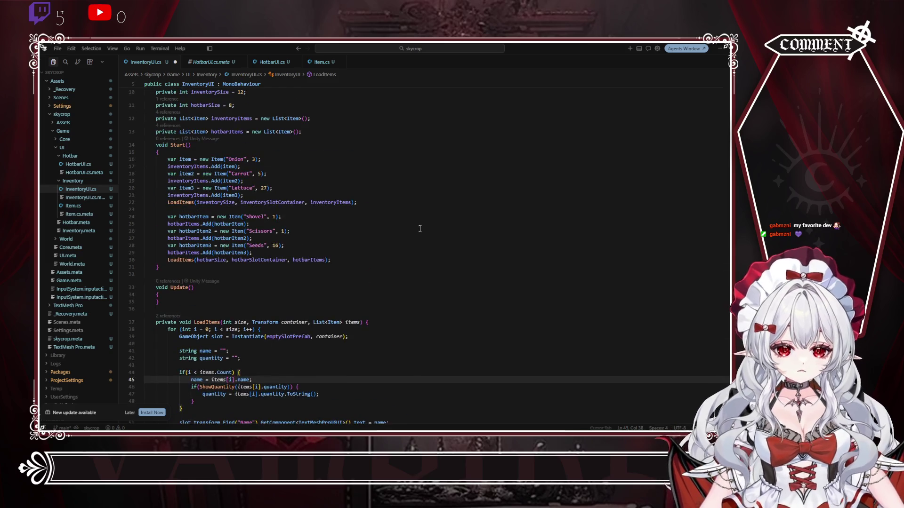
scroll(420, 229, down, 5)
click(420, 228)
scroll(198, 352, down, 3)
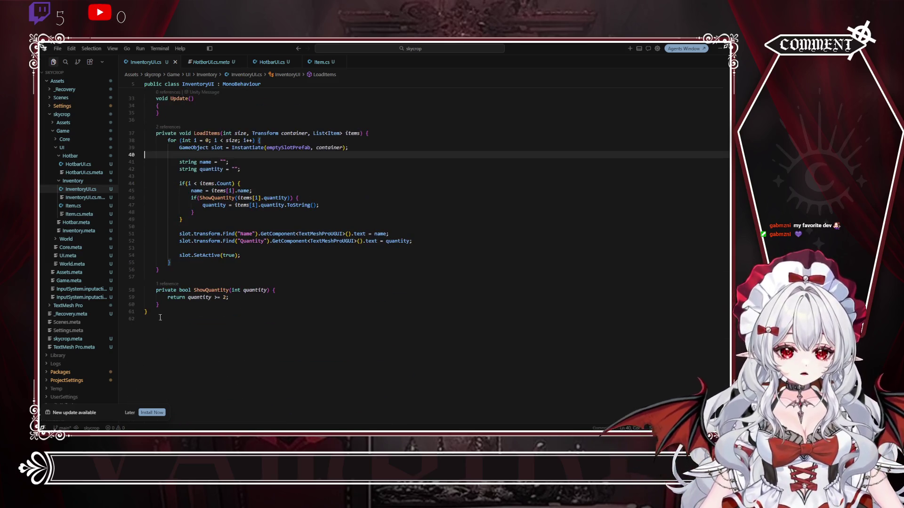
mouse_move(171, 307)
mouse_down()
mouse_move(156, 82)
mouse_move(156, 128)
mouse_up()
key(ctrl+c)
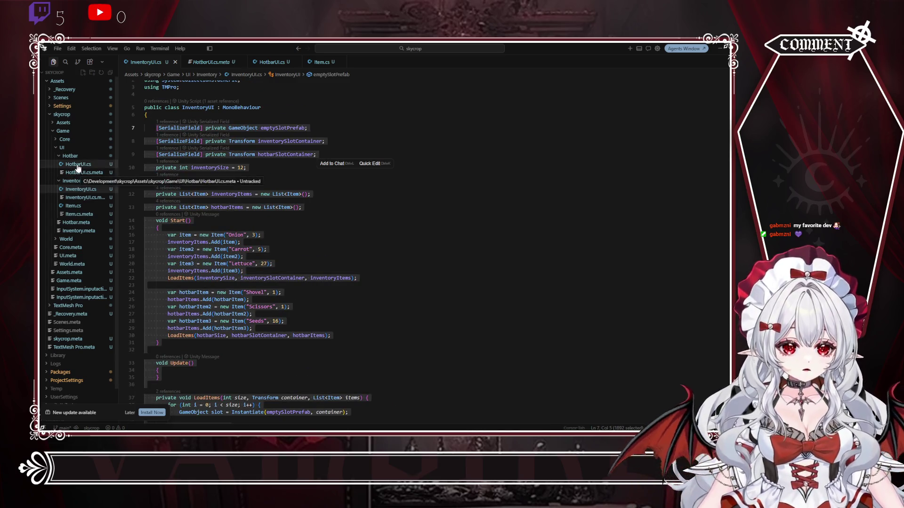
Step: Paste the refactored LoadItems class body over HotbarUI.cs's old commented-out code
click(78, 164)
mouse_move(179, 339)
mouse_down()
mouse_move(210, 208)
mouse_move(152, 110)
mouse_up()
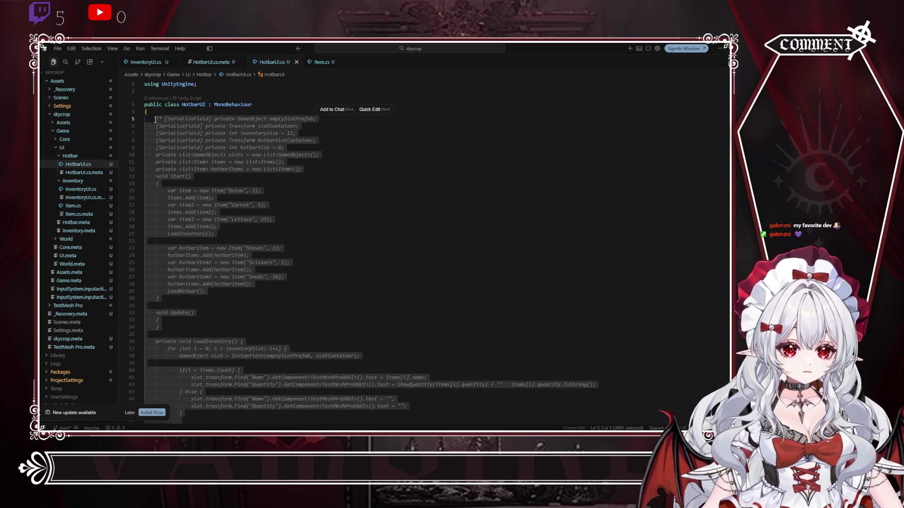
key(ctrl+v)
scroll(197, 142, up, 5)
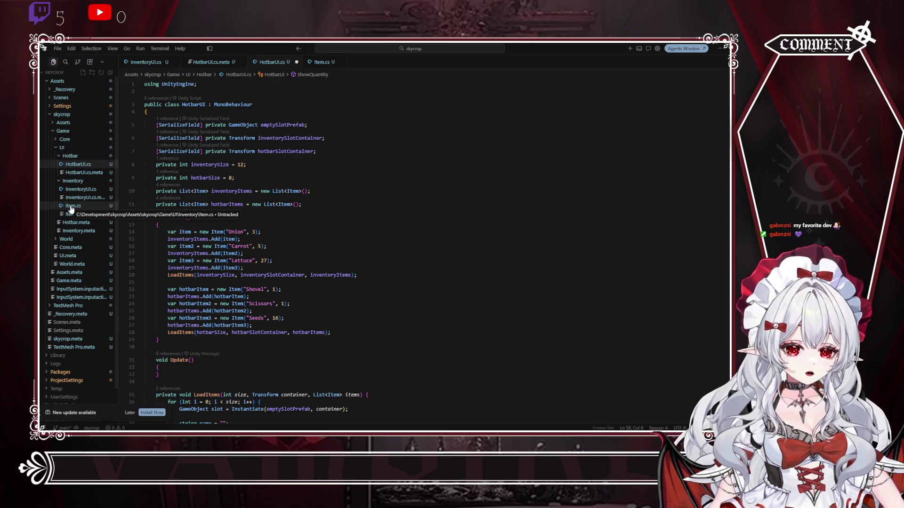
Step: Create a new folder named Domain inside the Game folder
right_click(70, 135)
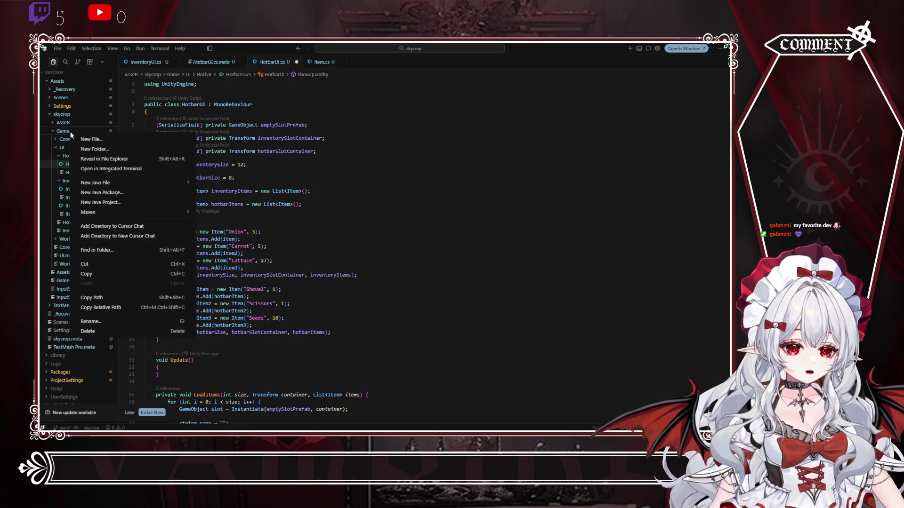
click(103, 149)
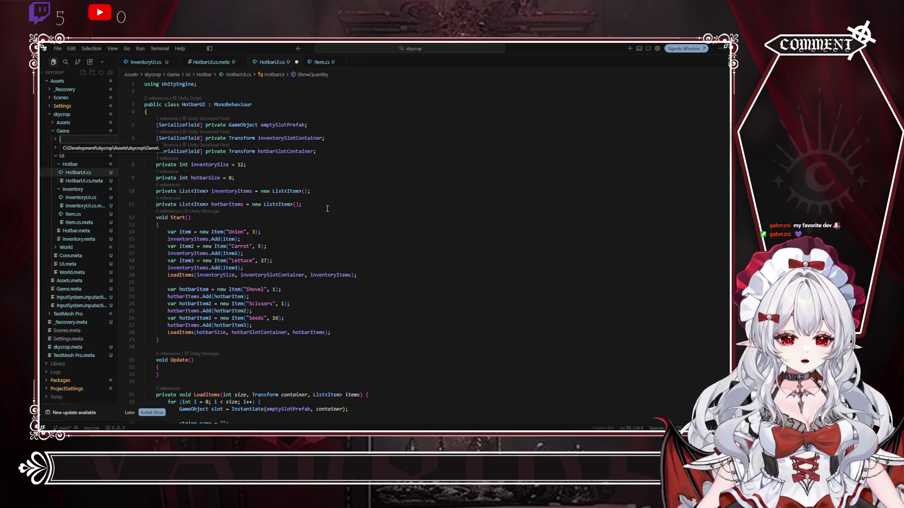
text(Model)
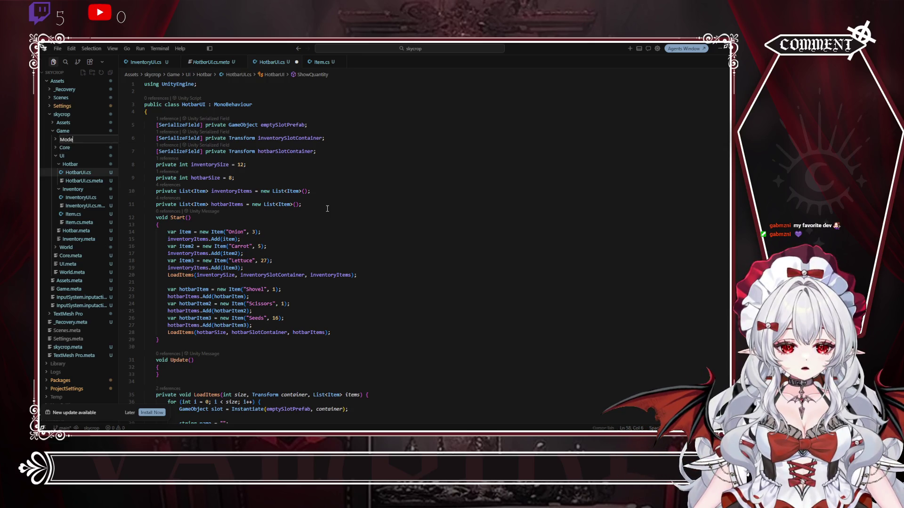
key(BackSpace)
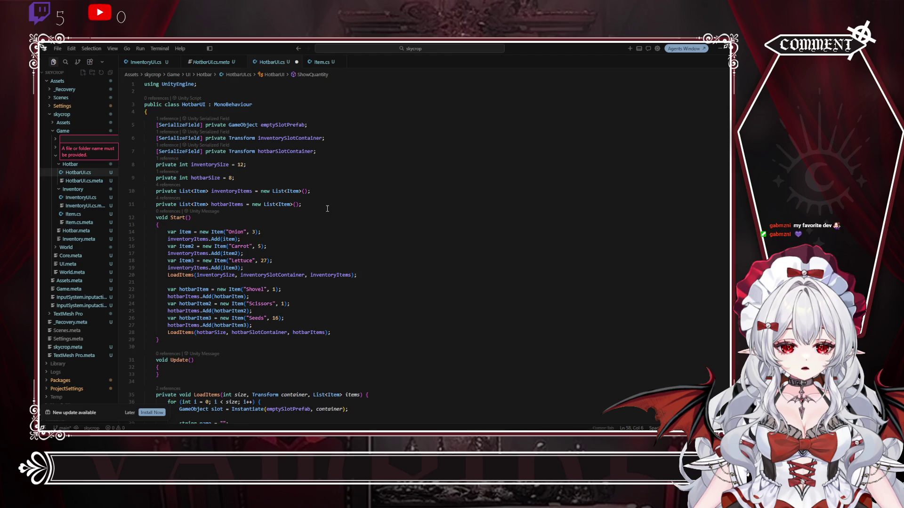
text(Domain)
key(Return)
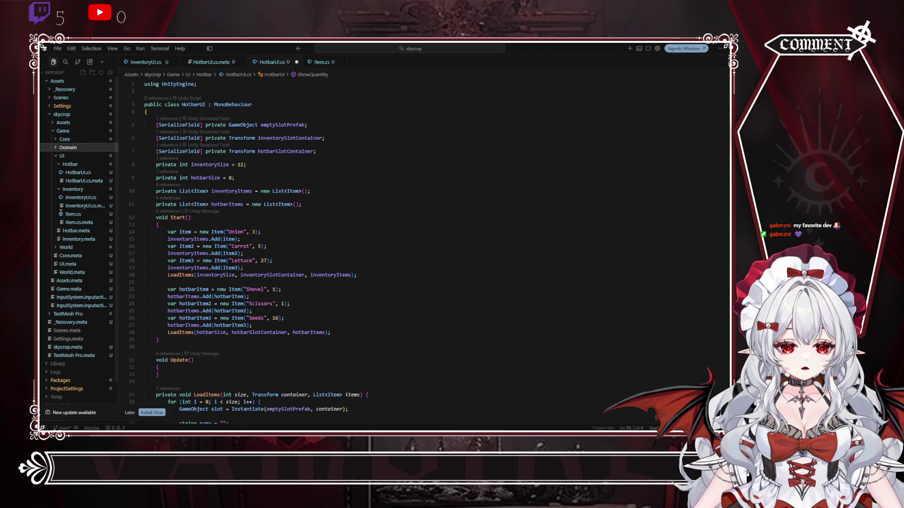
Step: Move Item.cs from UI/Inventory into the Domain folder
click(69, 148)
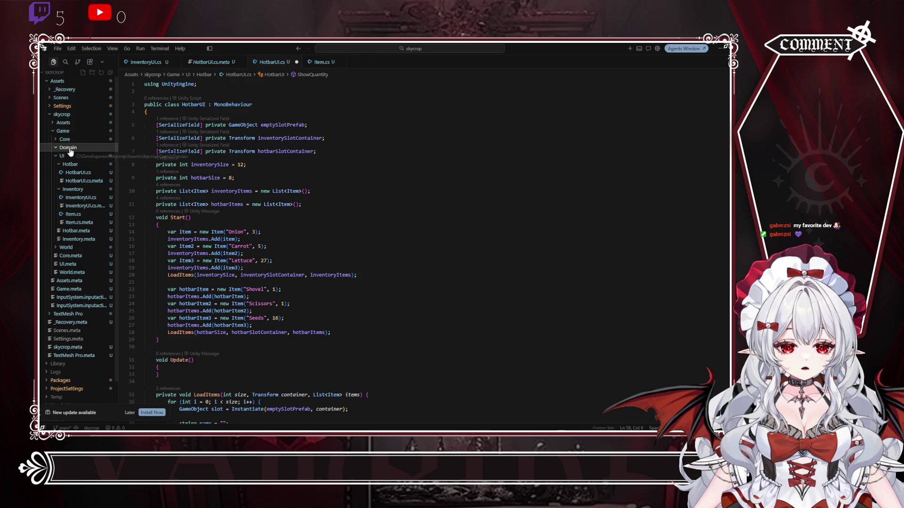
click(75, 215)
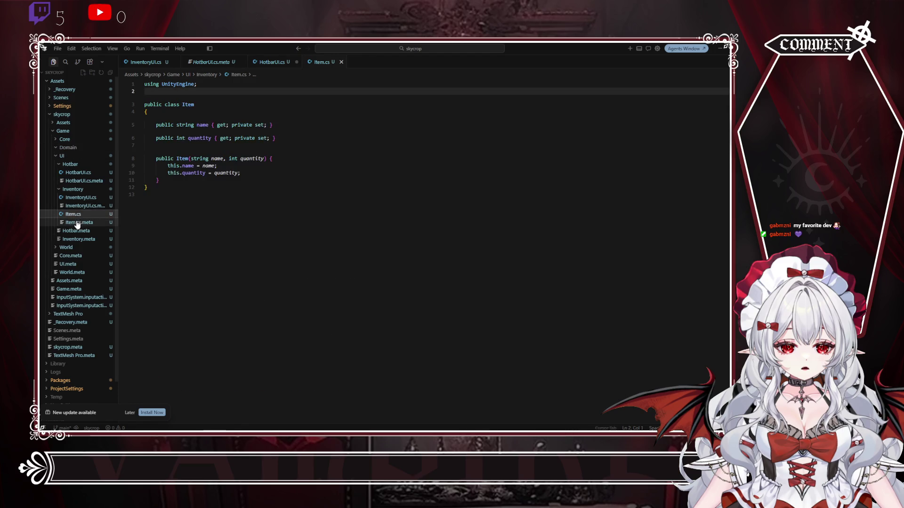
drag(75, 215, 69, 148)
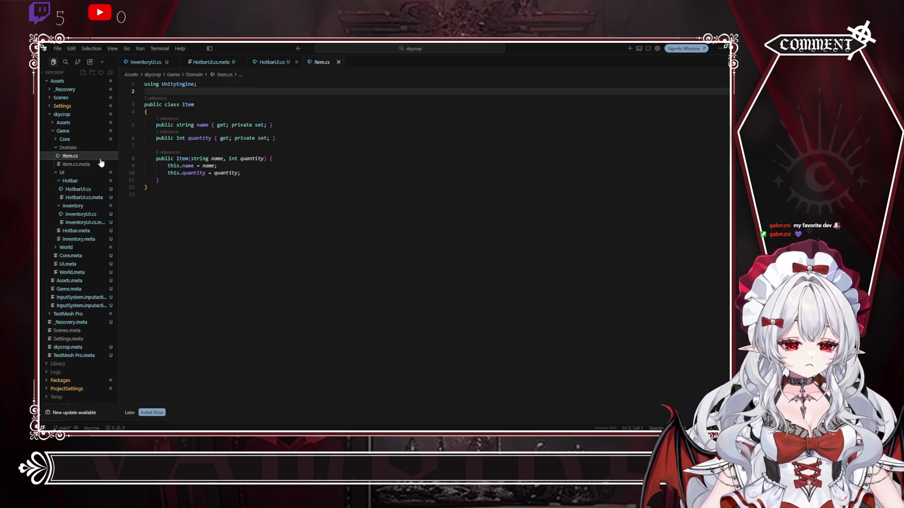
Step: Declare 'namespace skycrop.domain;' on the line above the Item class
click(213, 93)
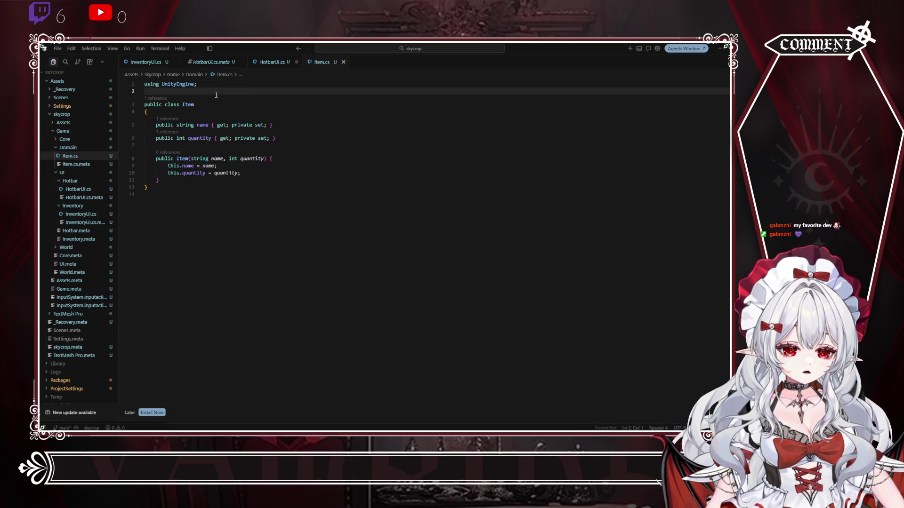
key(Return)
key(Return)
key(Up)
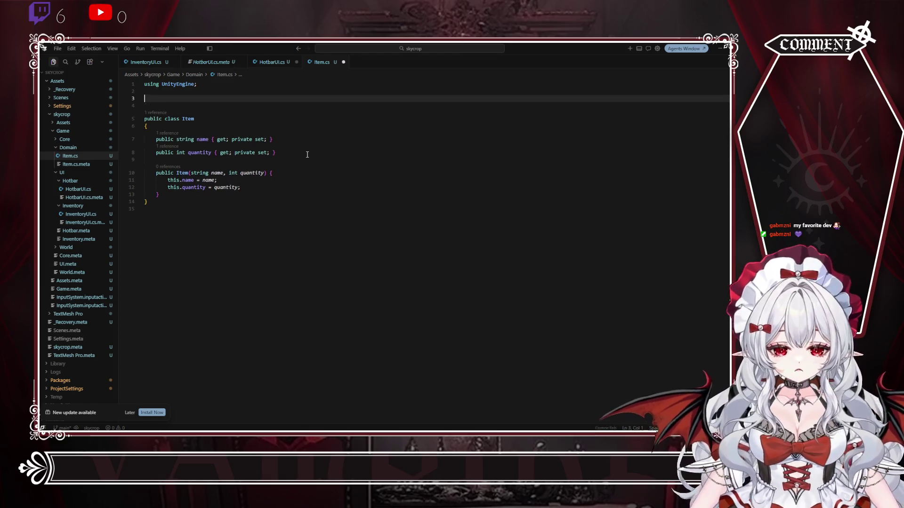
key(BackSpace)
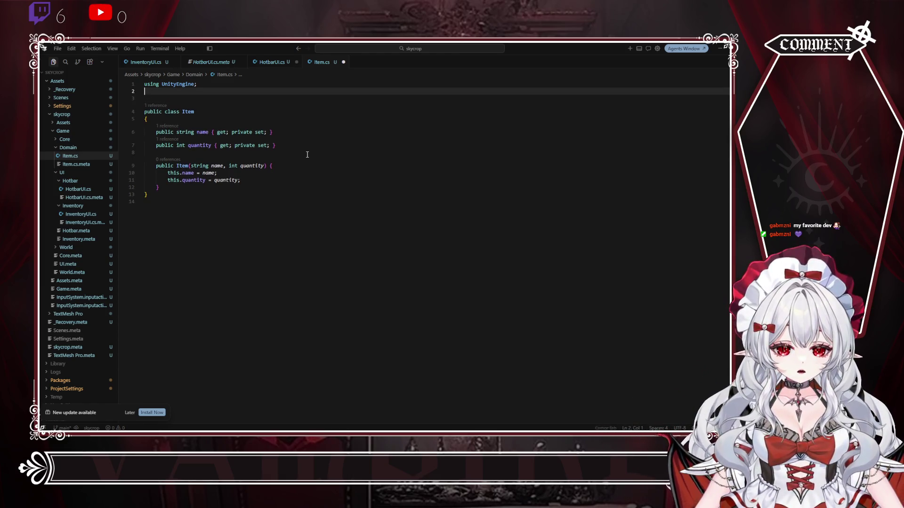
key(Down)
text(na)
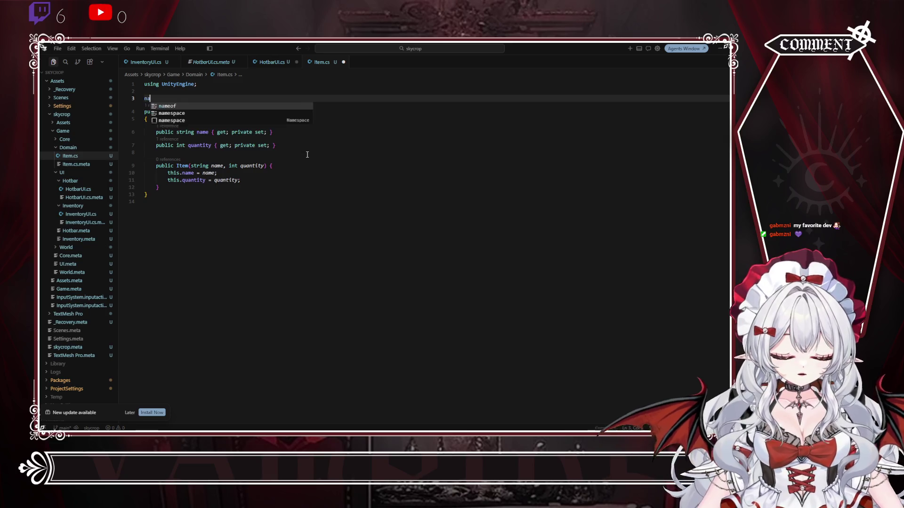
text(mespace)
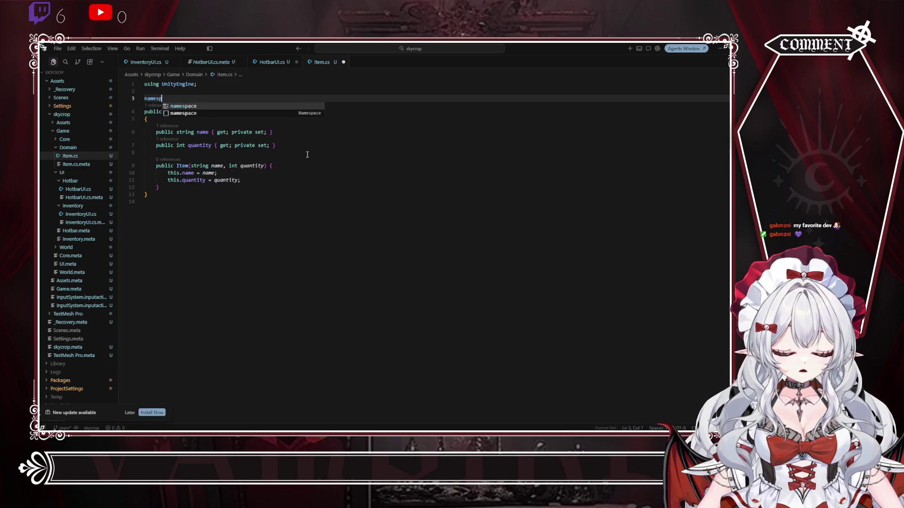
key(Escape)
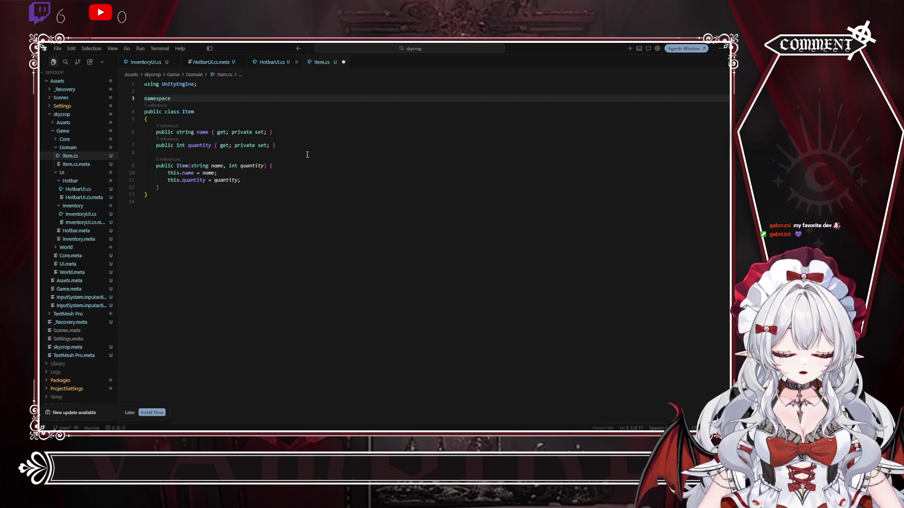
text(skycrop.)
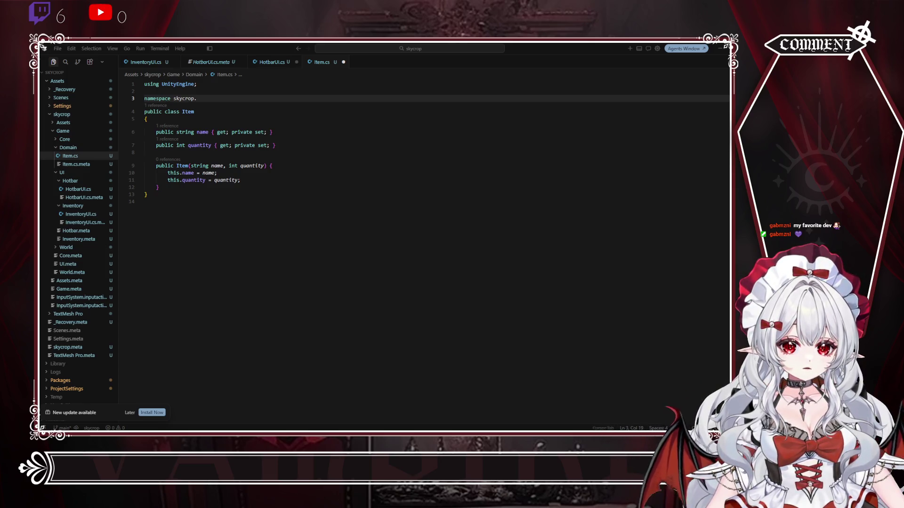
key(alt+Tab)
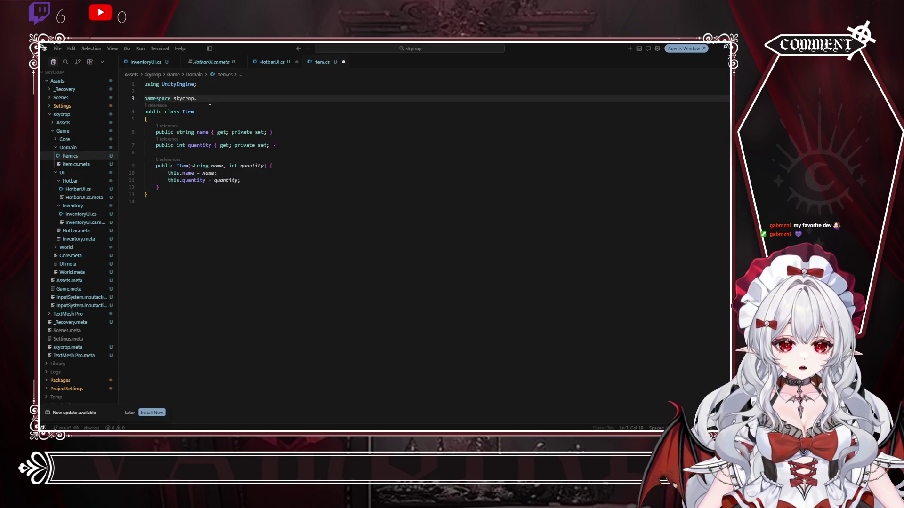
text(do)
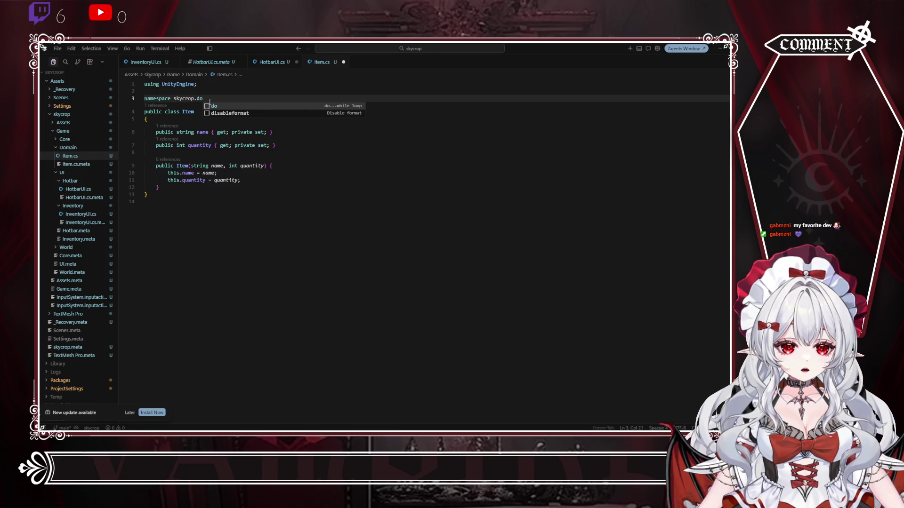
text(main;)
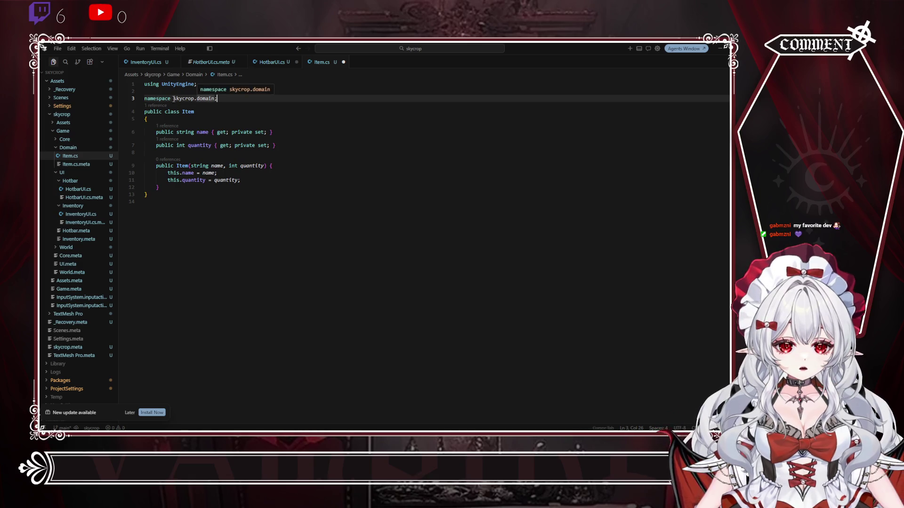
click(244, 111)
click(232, 98)
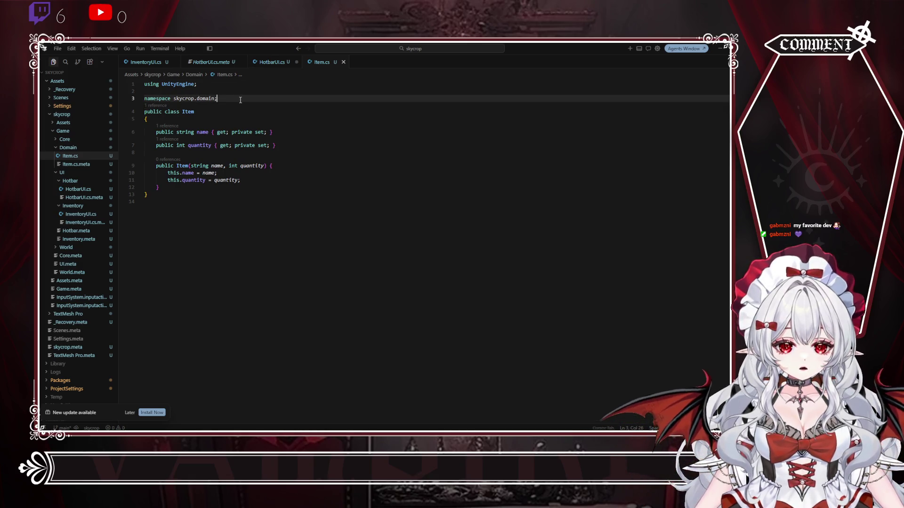
click(282, 65)
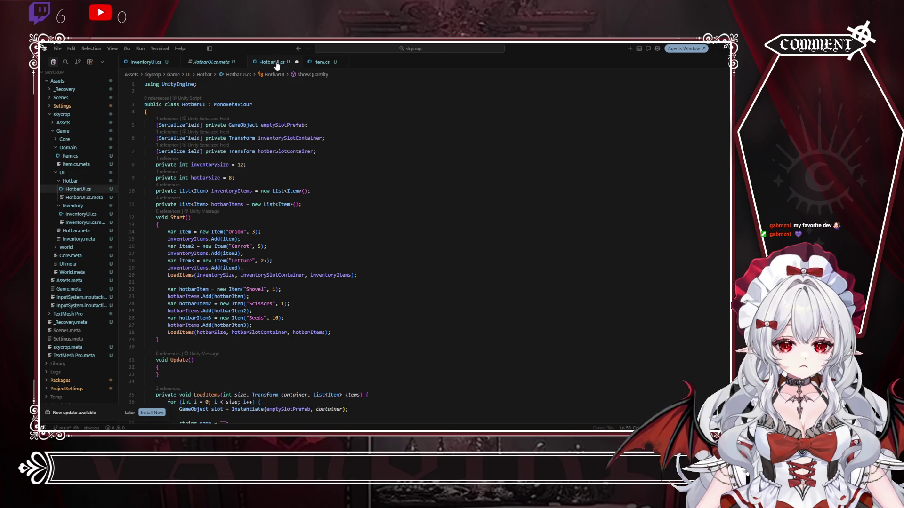
Step: Add 'using Skycrop.Domain;' to HotbarUI.cs and InventoryUI.cs and save both
click(208, 86)
key(Return)
text(using )
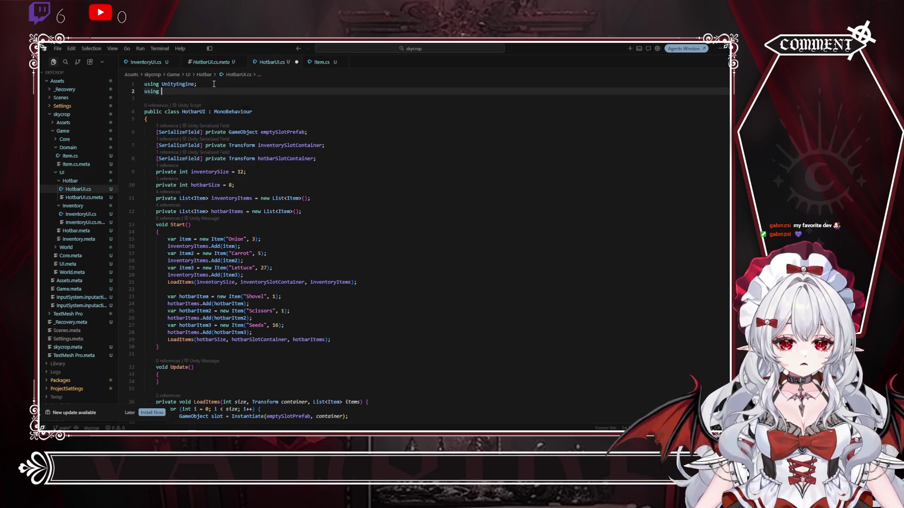
text(Skycrop)
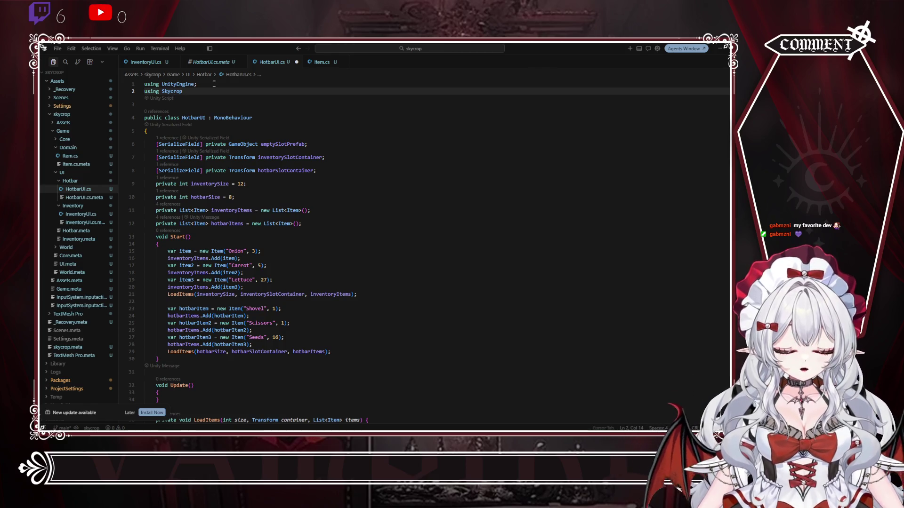
text(.Domain;)
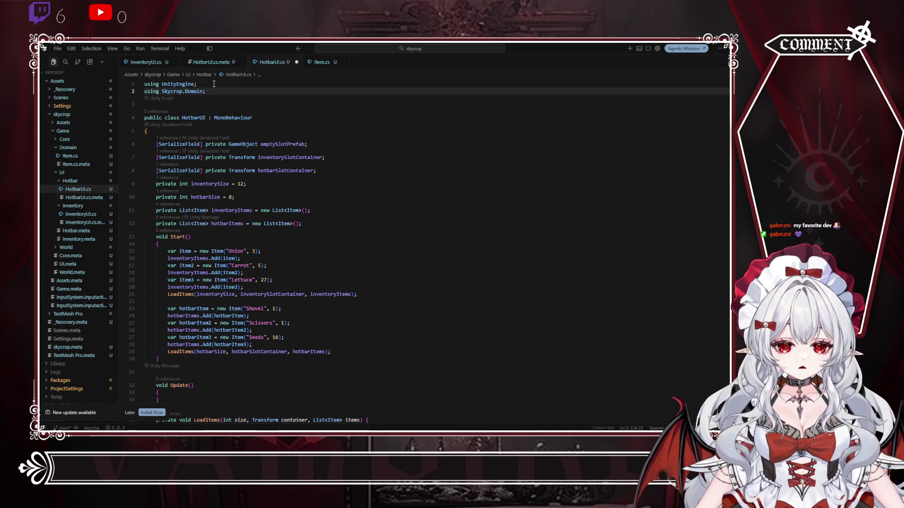
drag(206, 92, 161, 91)
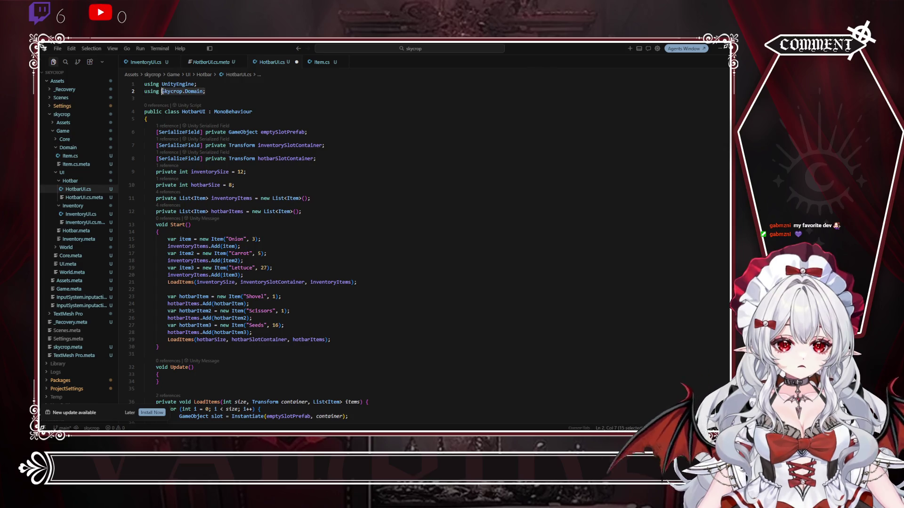
click(339, 111)
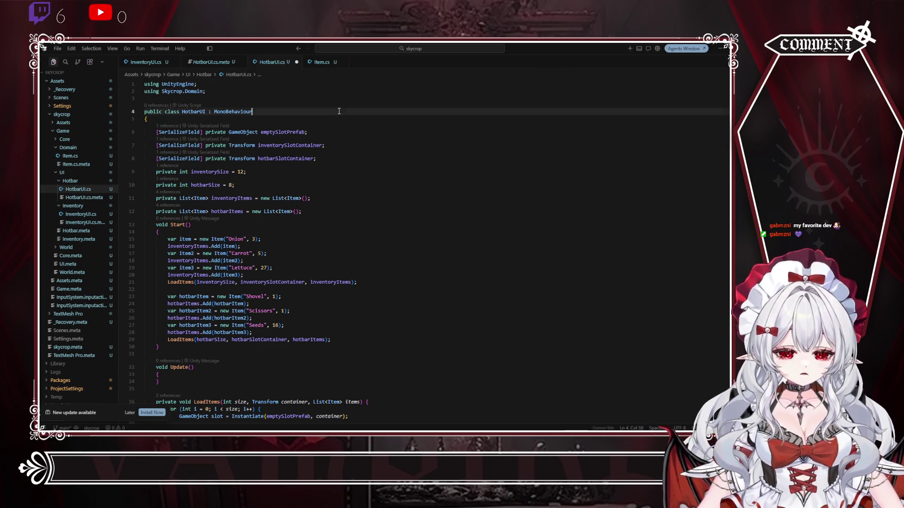
key(ctrl+s)
click(153, 65)
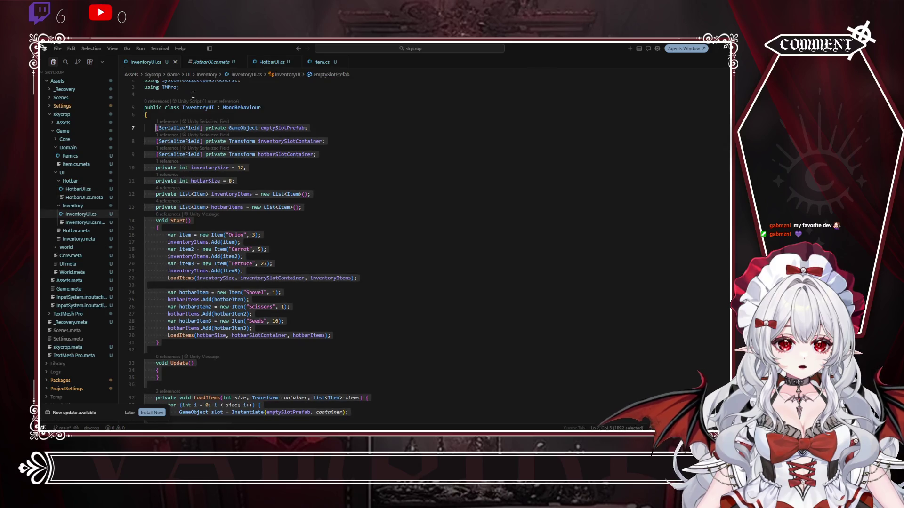
text(using Skycrop.Domain;)
key(ctrl+s)
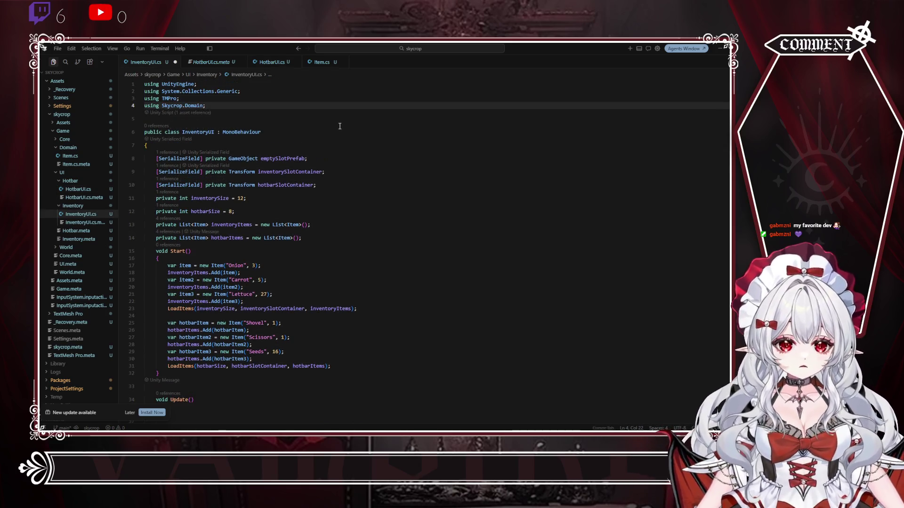
Step: Retype the Item.cs namespace declaration as Skycrop.Domain
click(322, 62)
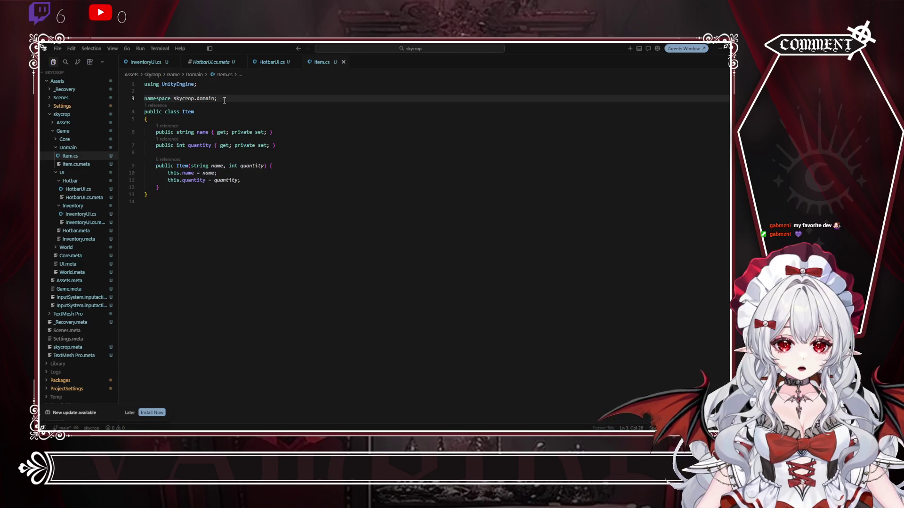
drag(218, 99, 139, 98)
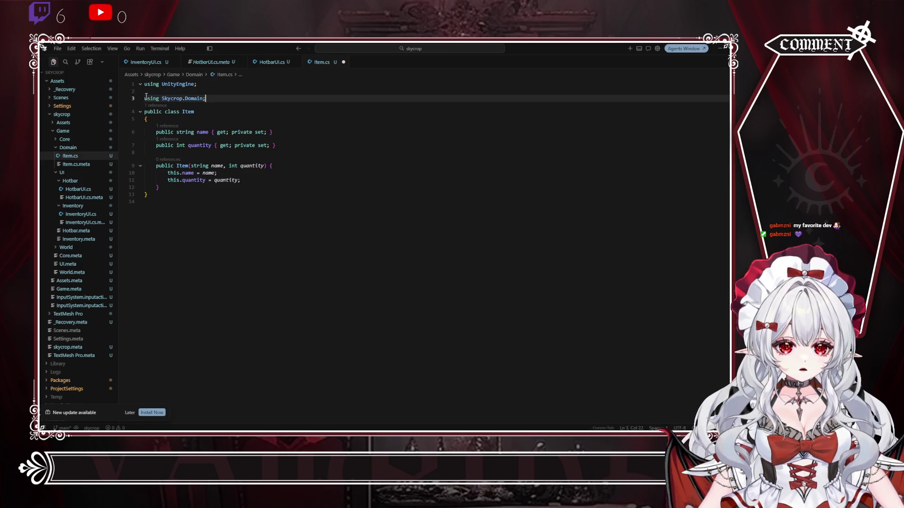
text(nam)
text(espace)
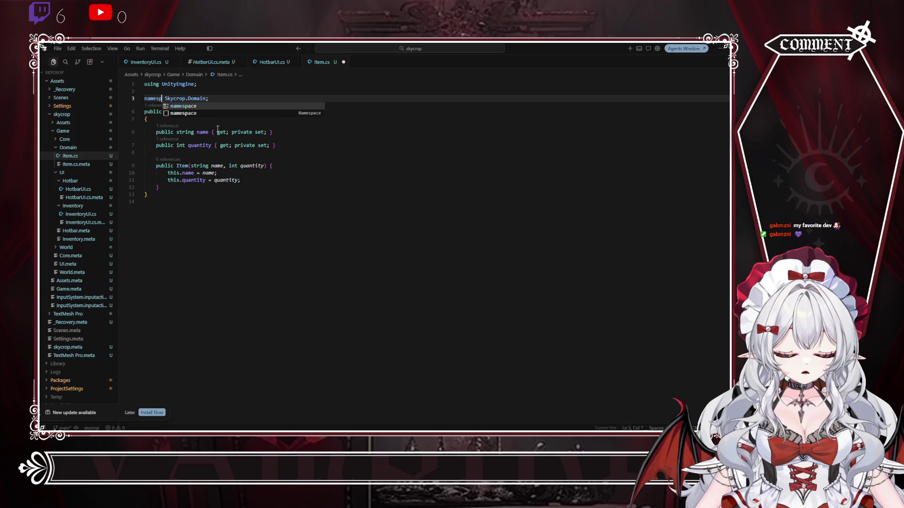
key(Right)
click(328, 140)
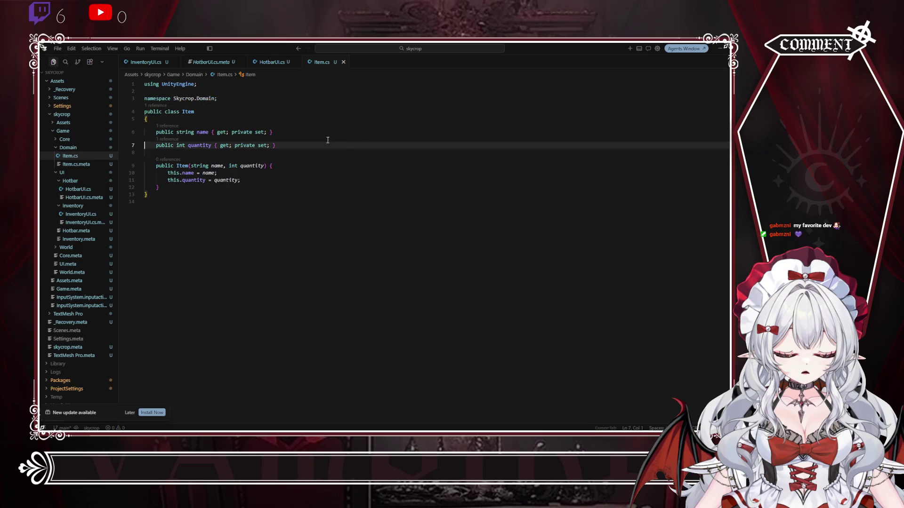
click(271, 62)
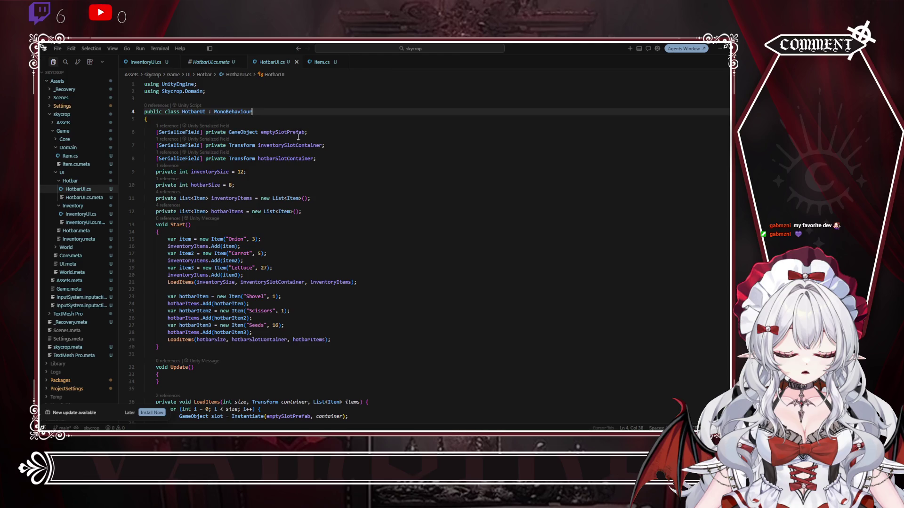
Step: Strip the inventorySlotContainer field, inventory setup in Start, and inventoryItems list from HotbarUI
drag(332, 146, 333, 134)
key(BackSpace)
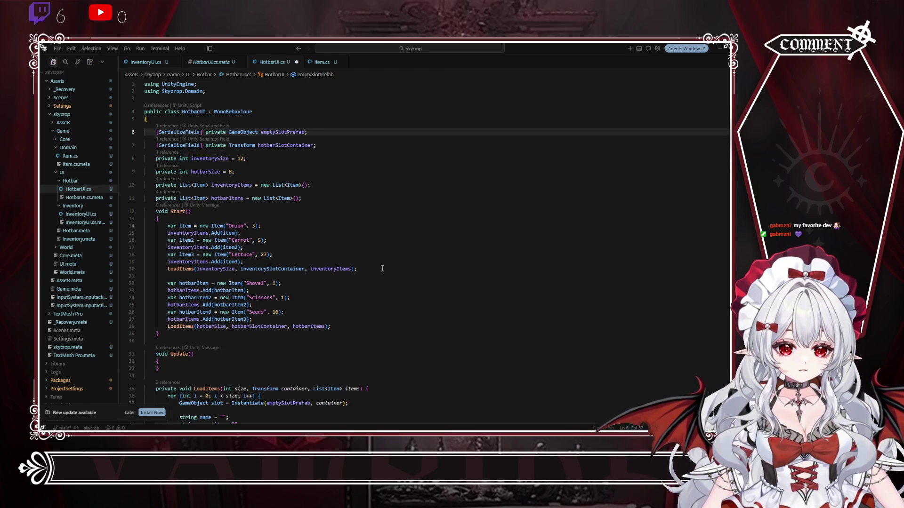
mouse_move(383, 268)
mouse_down()
mouse_move(188, 231)
mouse_move(182, 220)
mouse_up()
key(Delete)
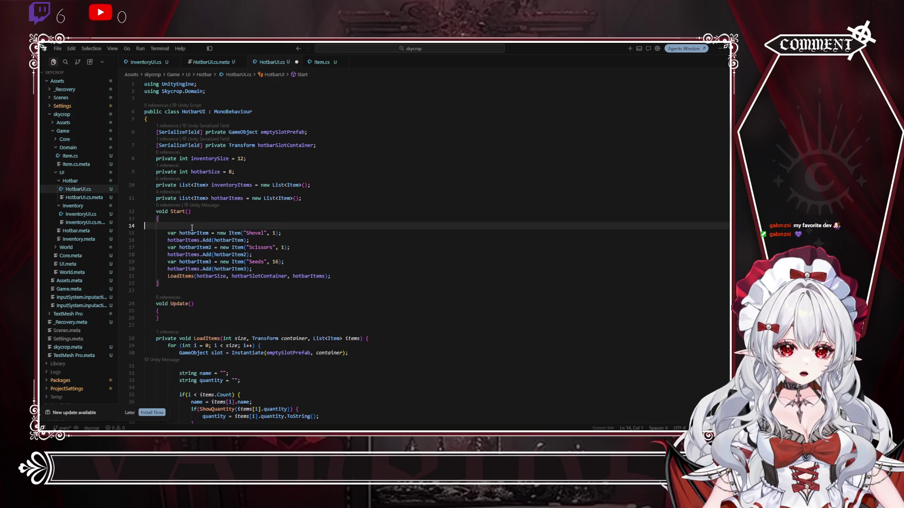
key(Delete)
click(343, 233)
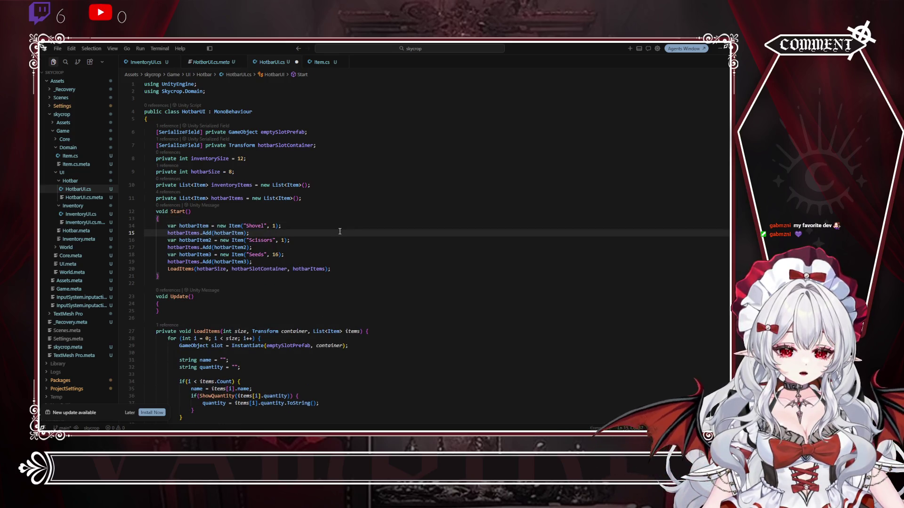
mouse_move(312, 193)
mouse_down()
mouse_move(312, 179)
mouse_move(273, 153)
mouse_up()
key(Delete)
key(Delete)
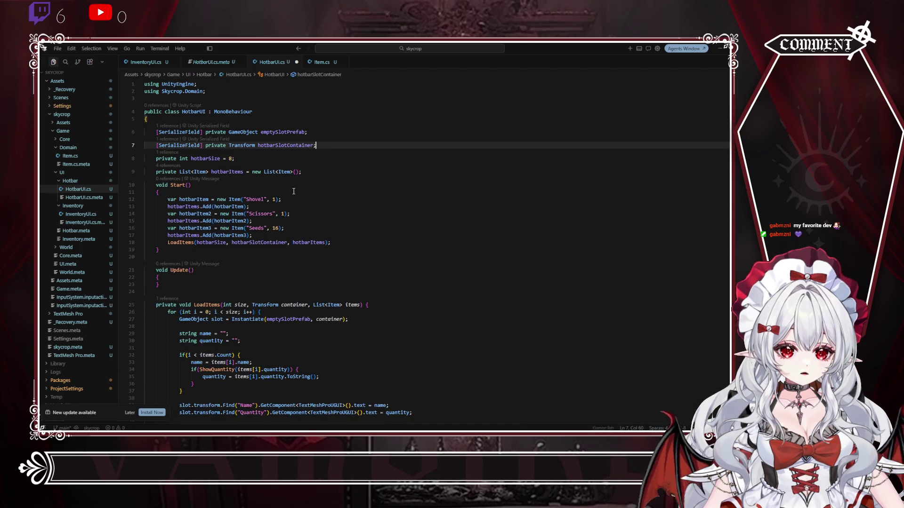
Step: Delete the empty Update method from HotbarUI.cs
drag(175, 289, 193, 261)
key(BackSpace)
key(BackSpace)
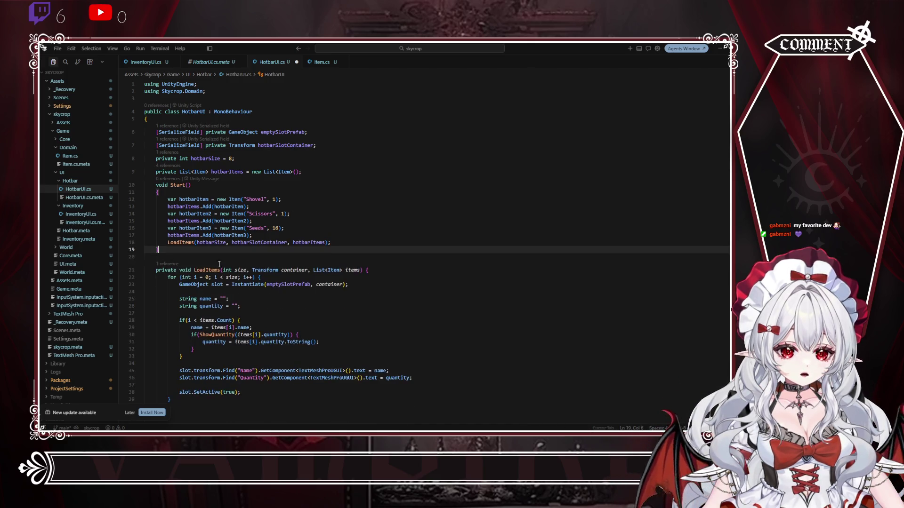
click(146, 62)
Step: Delete the empty Update method from InventoryUI.cs
scroll(177, 202, down, 4)
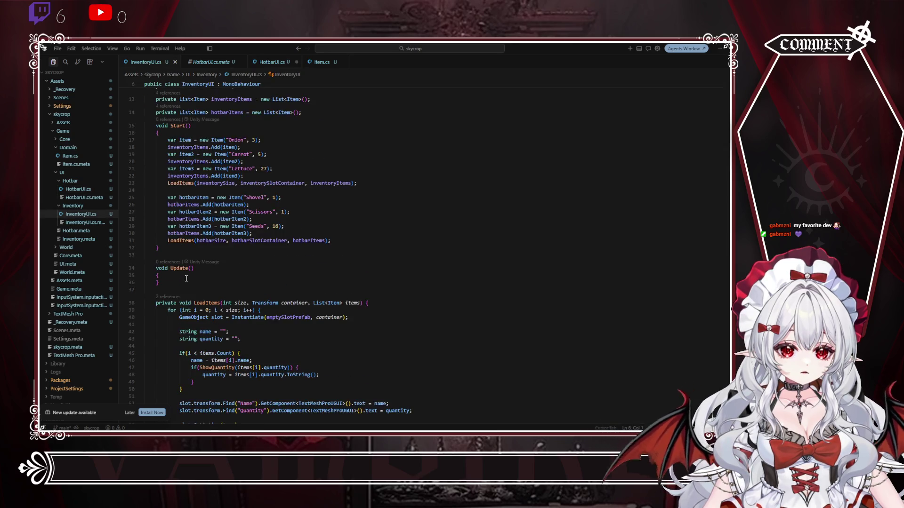
drag(160, 283, 185, 268)
key(BackSpace)
key(BackSpace)
key(BackSpace)
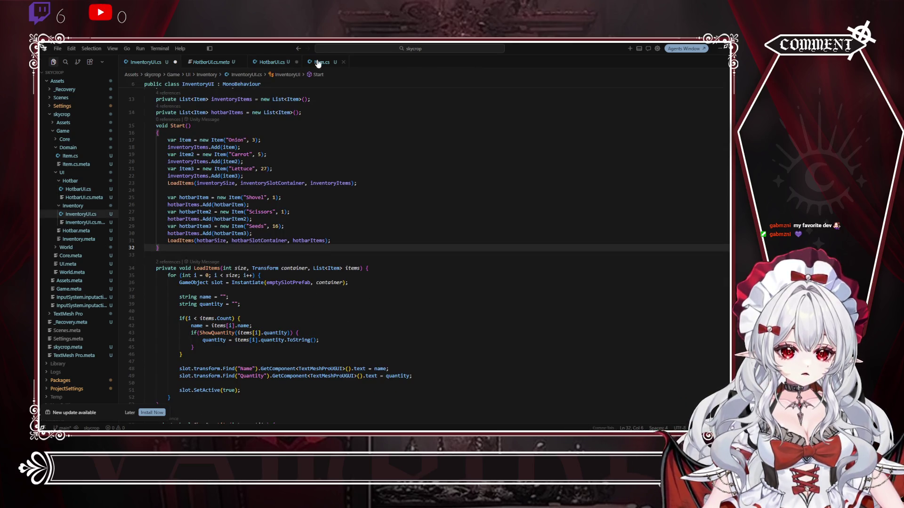
Step: Review HotbarUI.cs's Start method, then return to Unity to recompile
click(283, 62)
scroll(240, 218, down, 3)
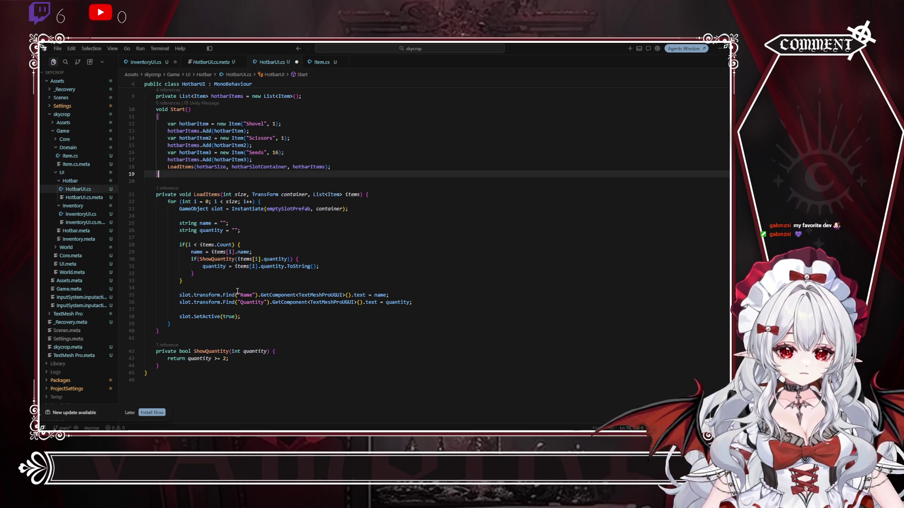
scroll(292, 221, up, 3)
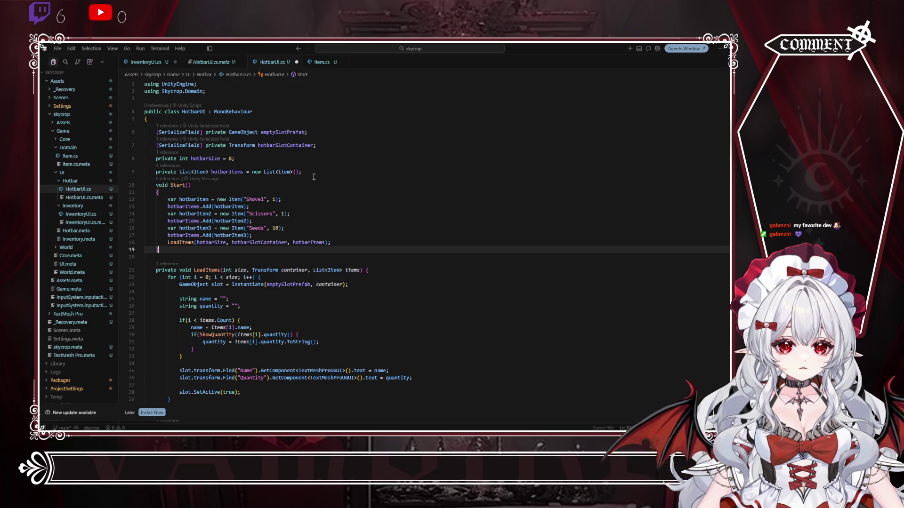
click(343, 185)
scroll(347, 185, down, 3)
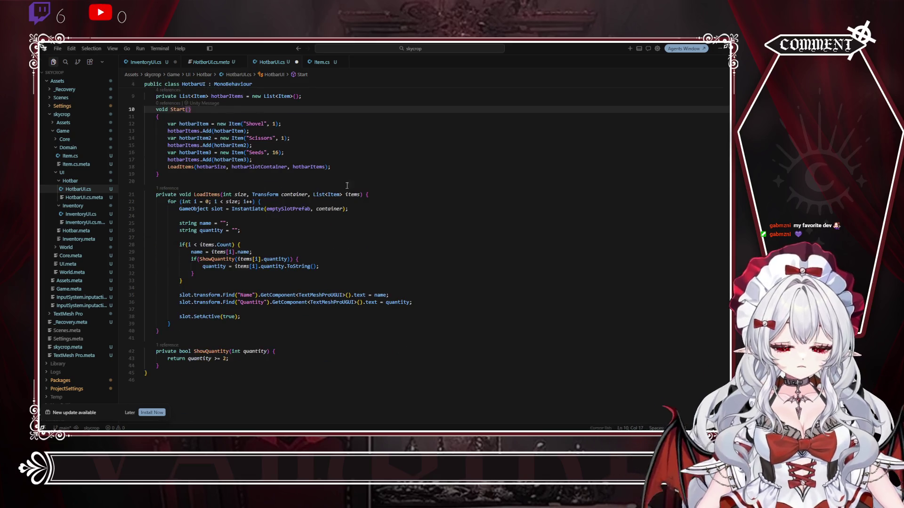
click(375, 181)
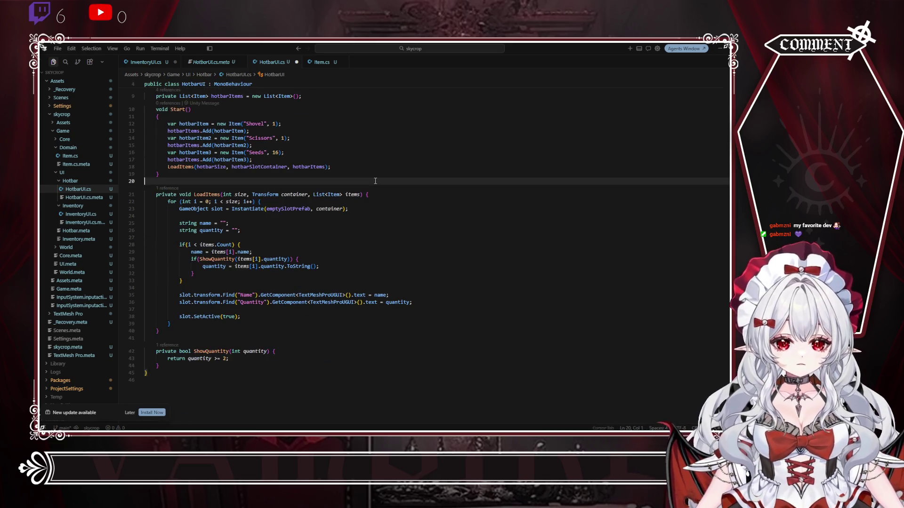
click(142, 63)
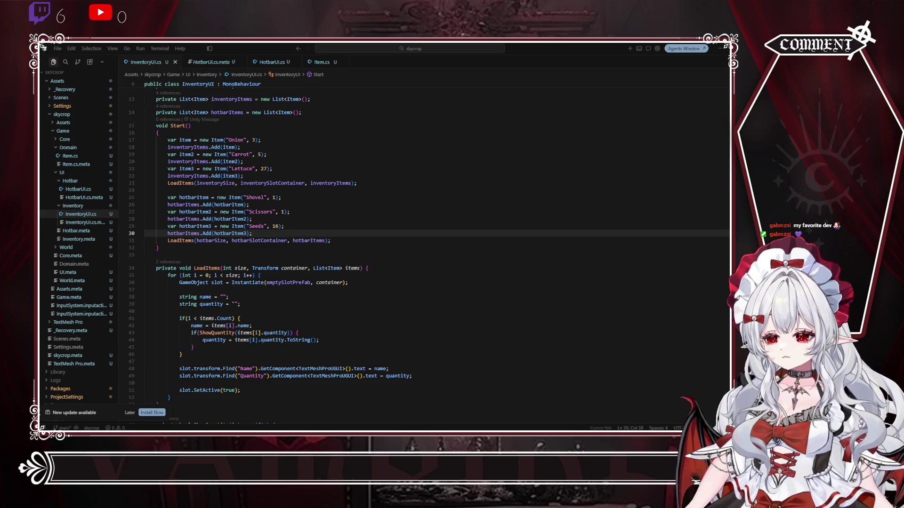
key(alt+Tab)
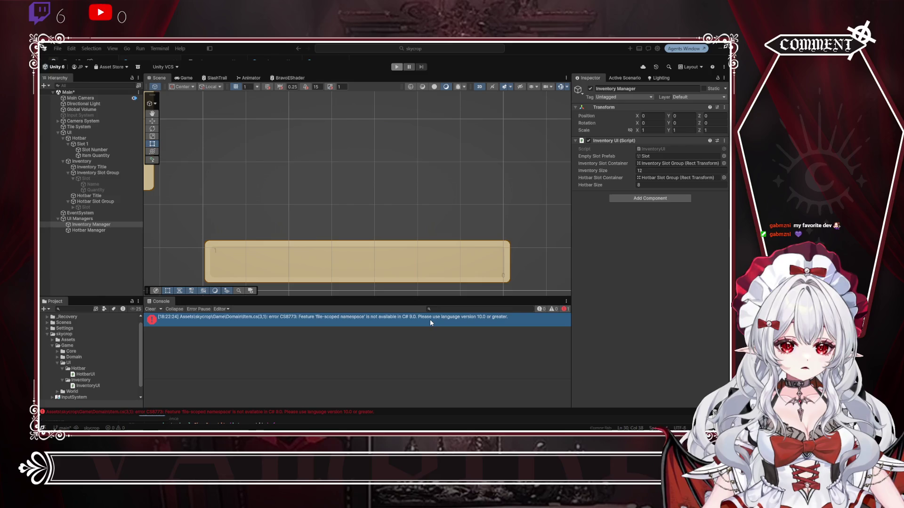
Step: Inspect the CS8773 file-scoped namespace error and trace remaining errors to HotbarUI.cs
click(424, 321)
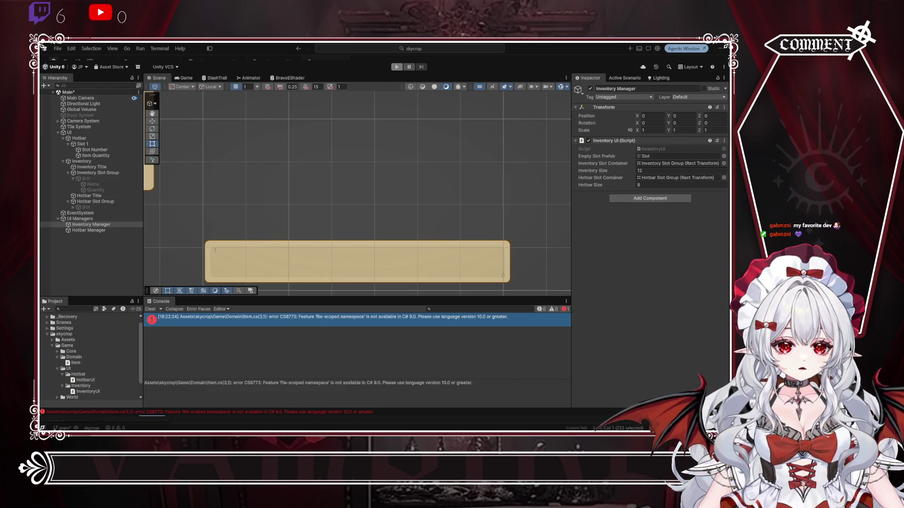
key(alt+Up)
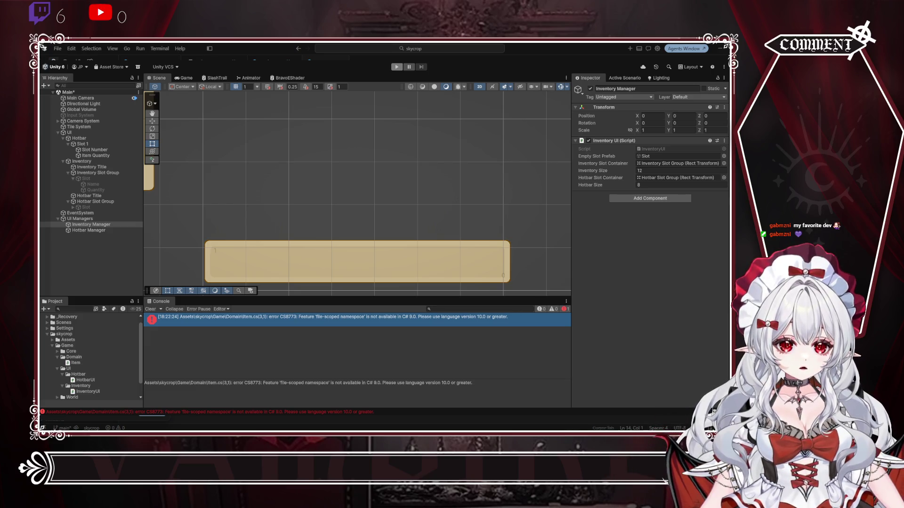
key(alt+Up)
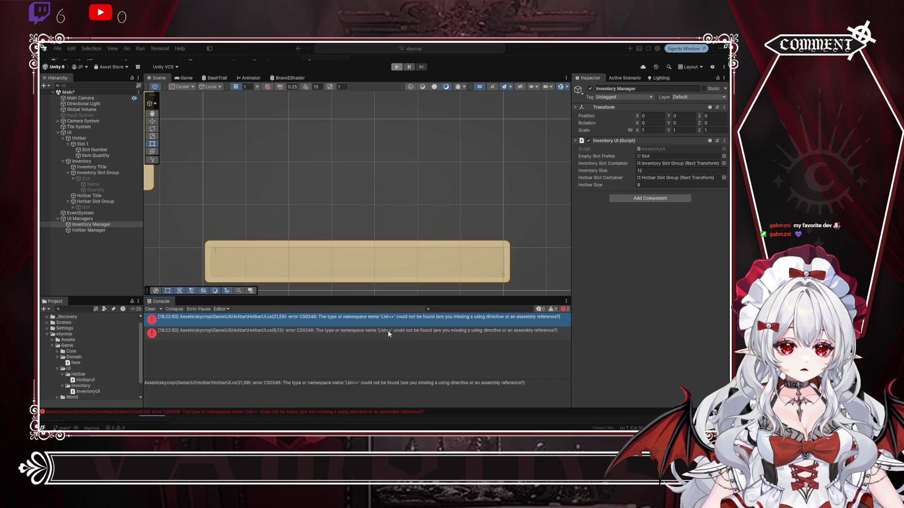
click(357, 321)
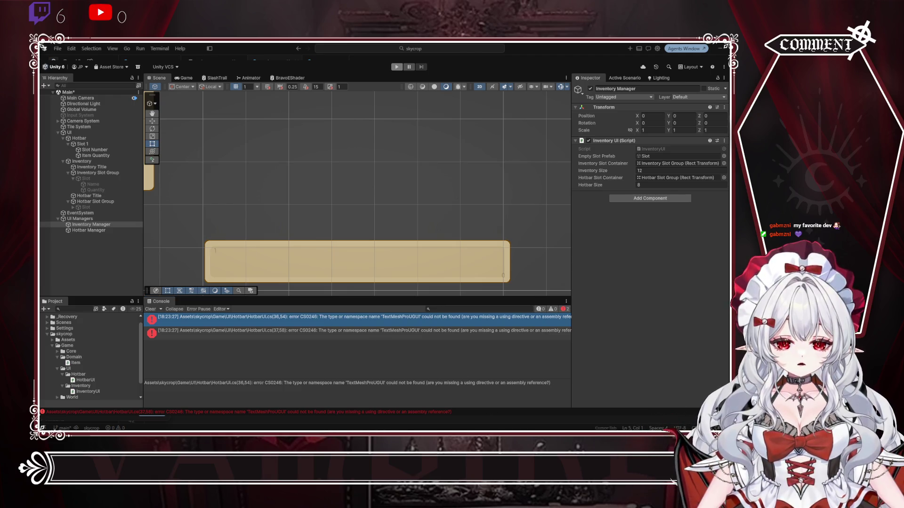
Step: Add 'using TMPro;' to HotbarUI.cs's using directives and recompile in Unity
key(alt+Tab)
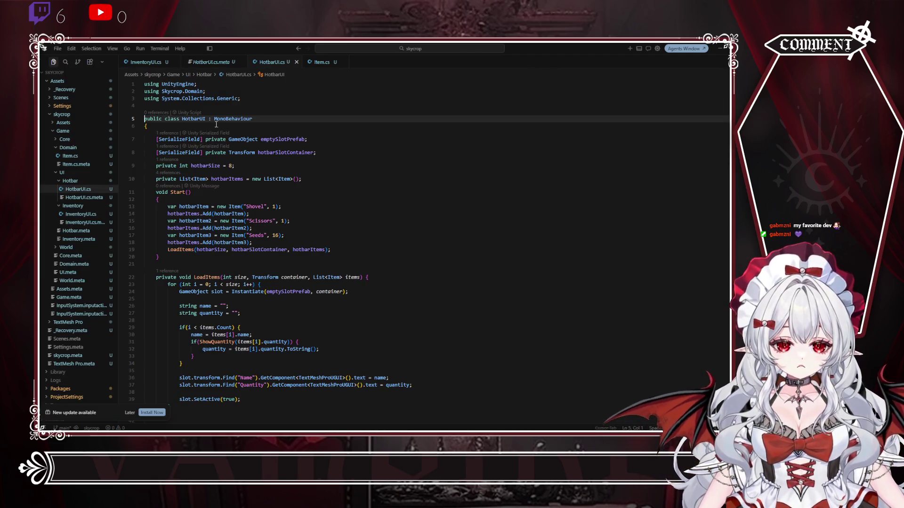
click(80, 214)
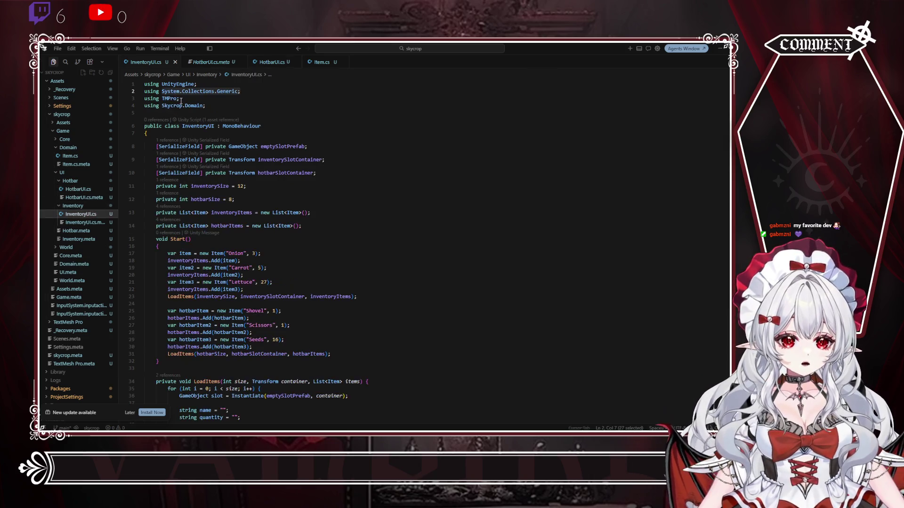
click(78, 189)
click(208, 99)
text(using TMPro;)
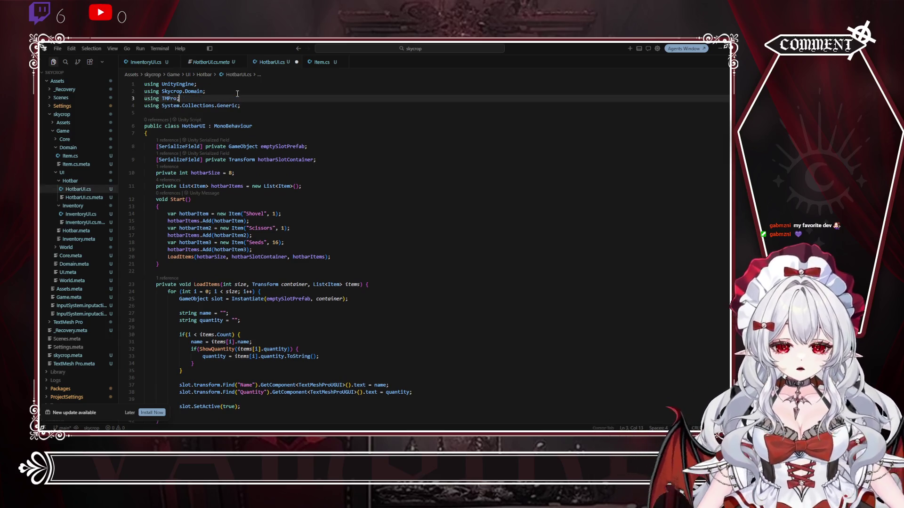
click(416, 134)
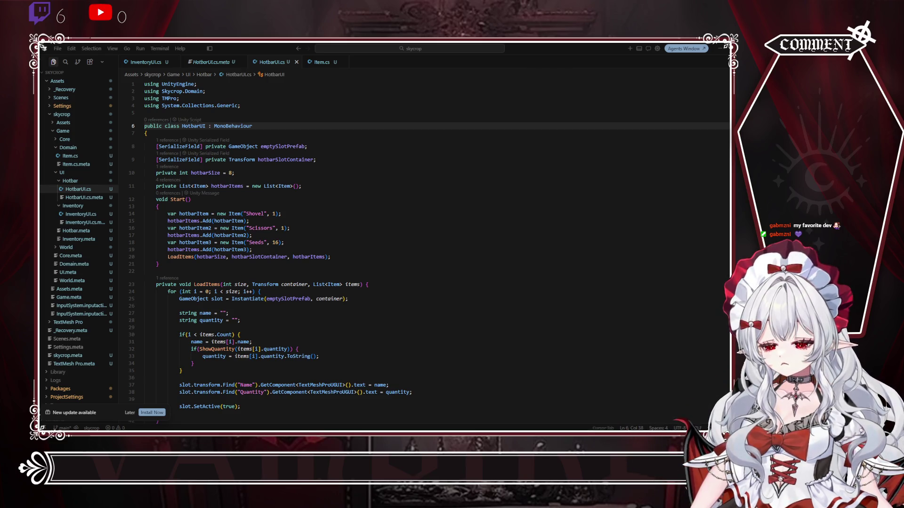
key(alt+Tab)
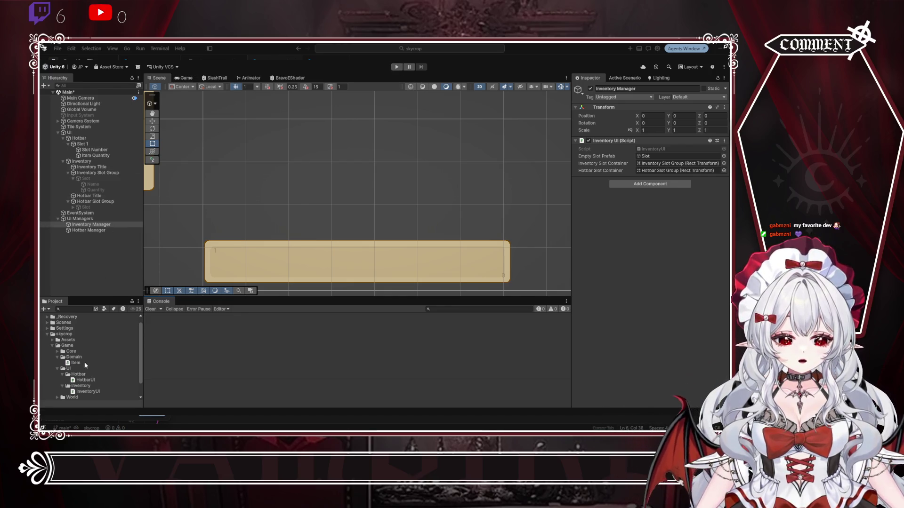
Step: Test in Play mode, check Hotbar Manager's fields, and rename Slot 1 to Slot
click(396, 68)
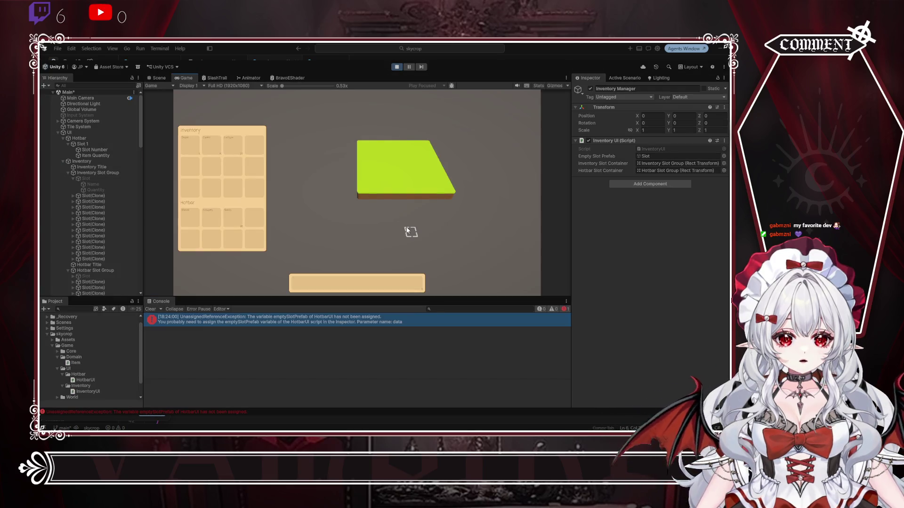
click(403, 67)
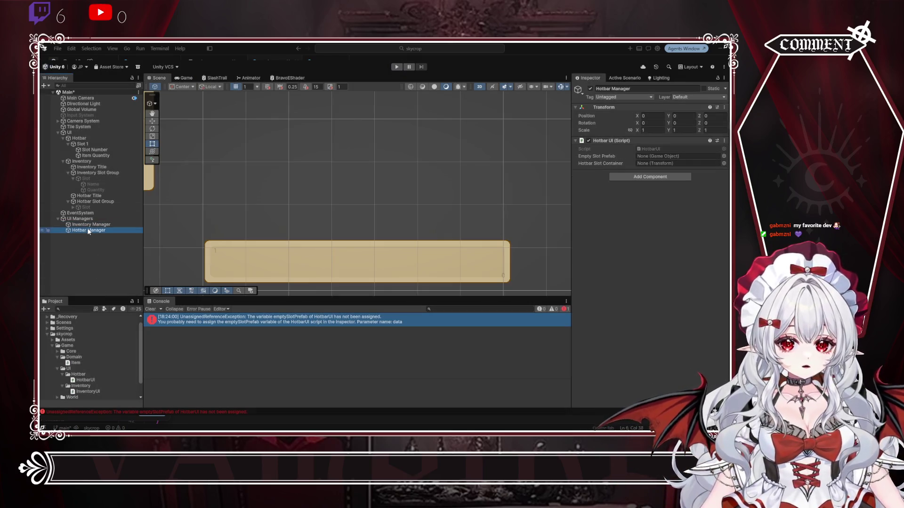
click(86, 230)
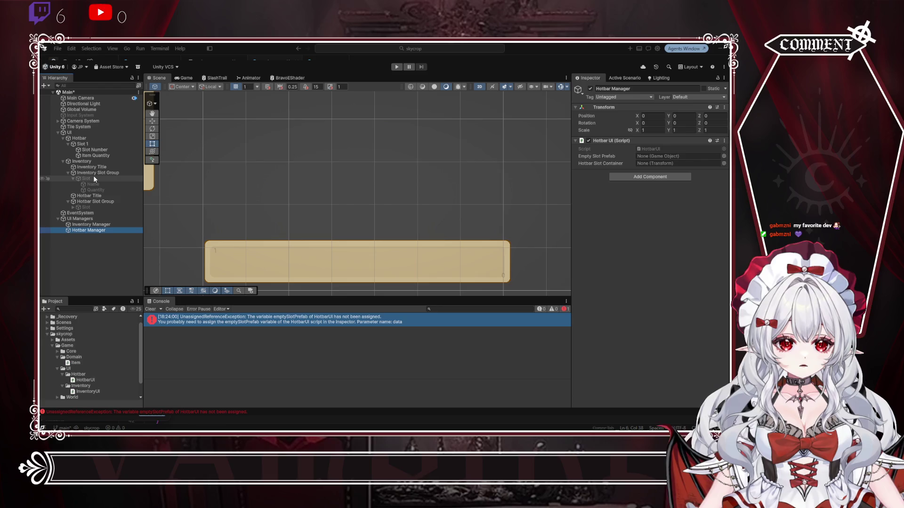
click(86, 143)
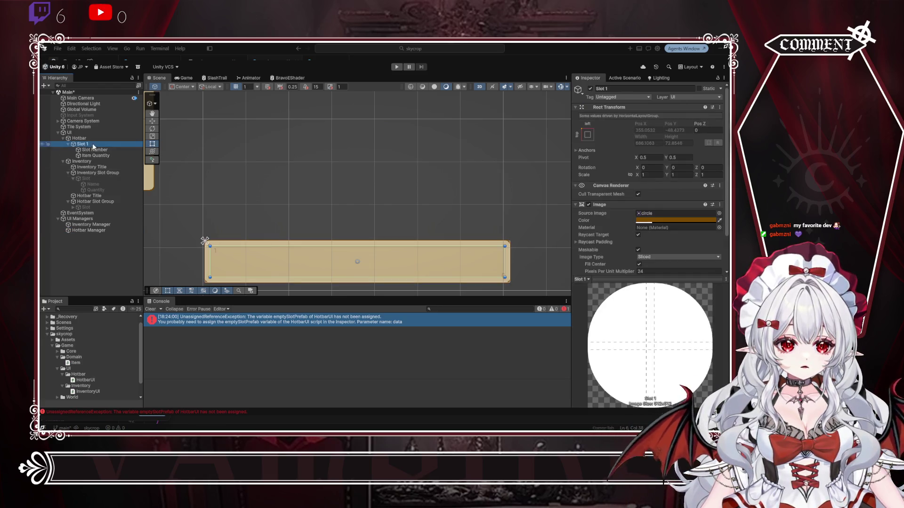
click(627, 90)
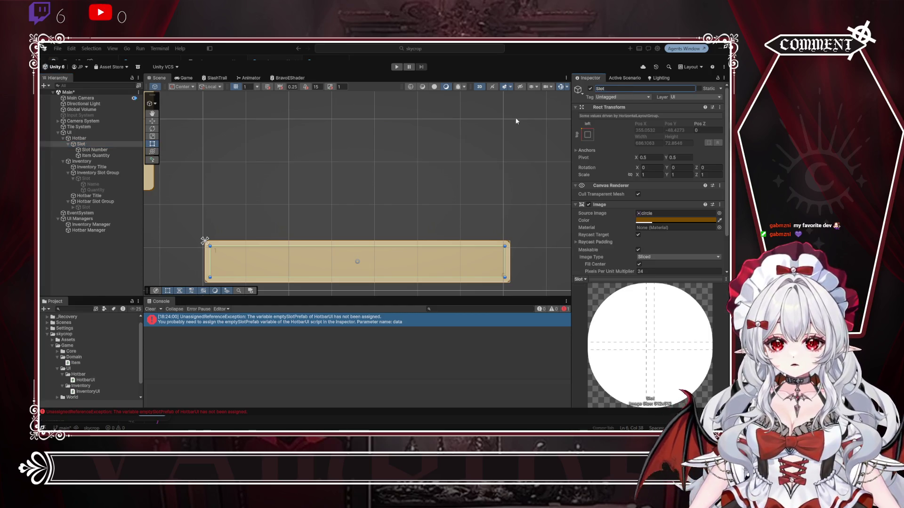
click(93, 151)
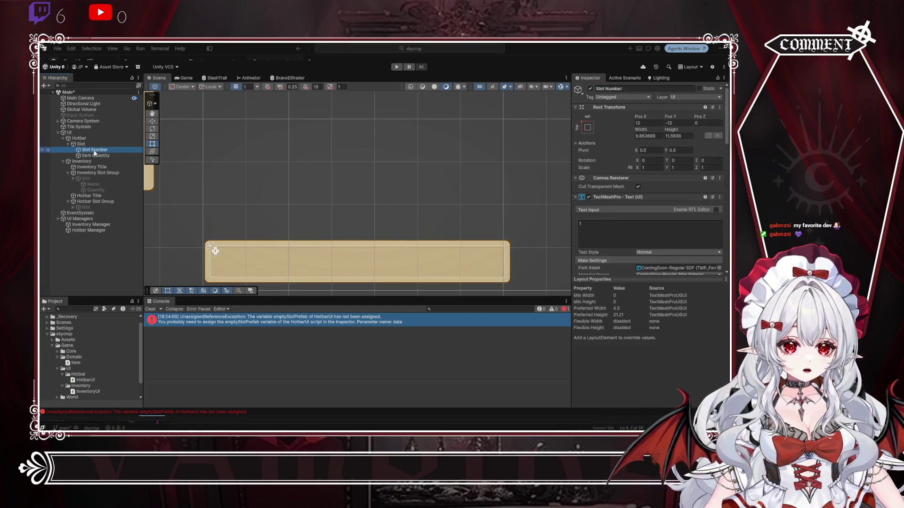
Step: Rename the slot's Slot Number and Item Quantity text objects
click(629, 89)
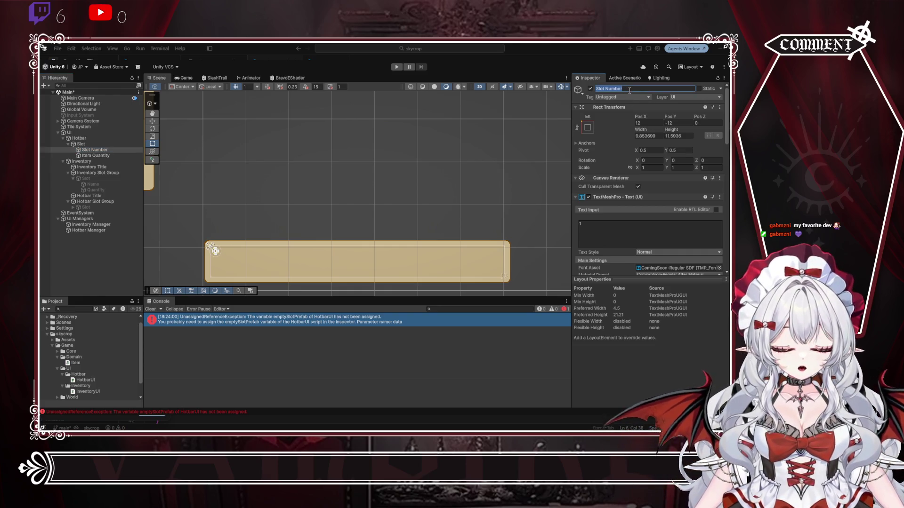
text(N)
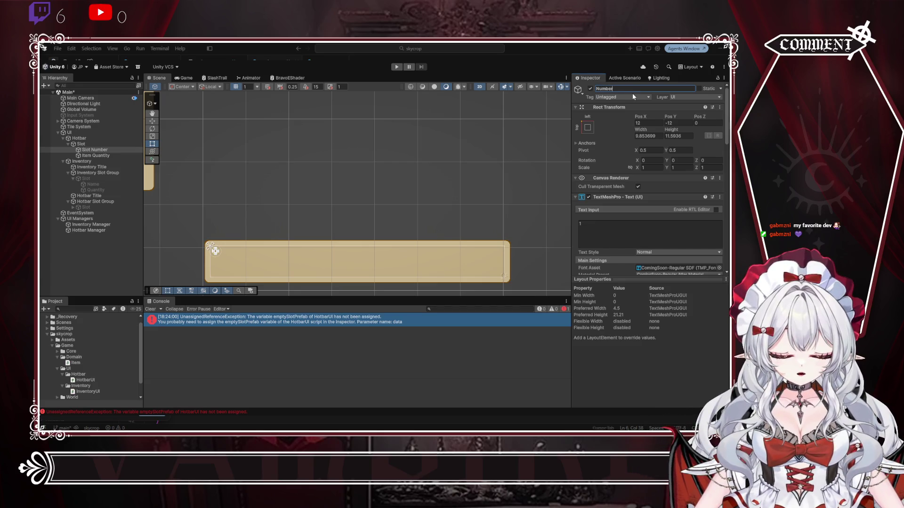
click(136, 156)
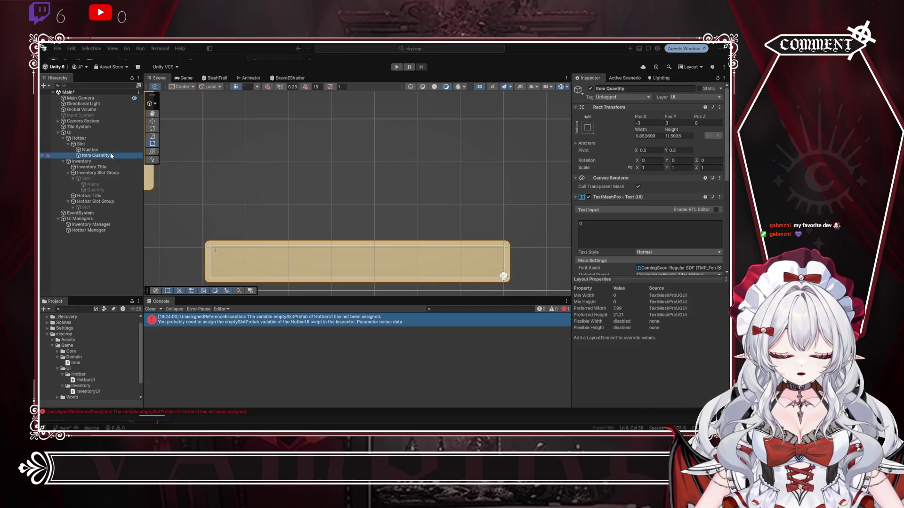
double_click(600, 89)
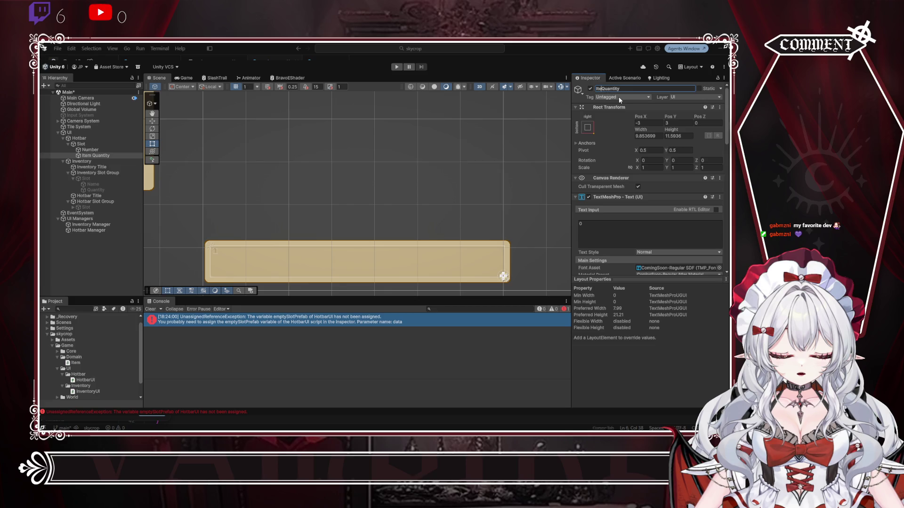
Step: Disable Slot, assign it as Empty Slot Prefab with Hotbar as container, then Play
click(89, 143)
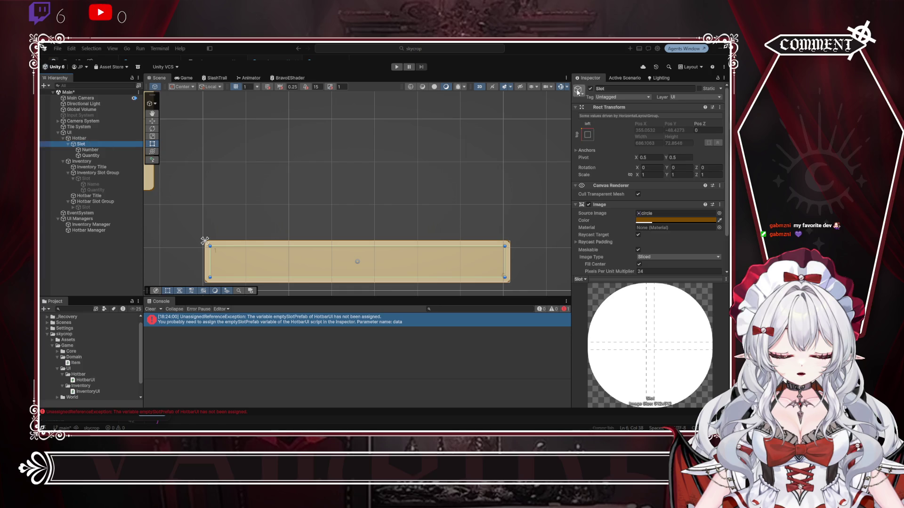
click(590, 89)
click(91, 138)
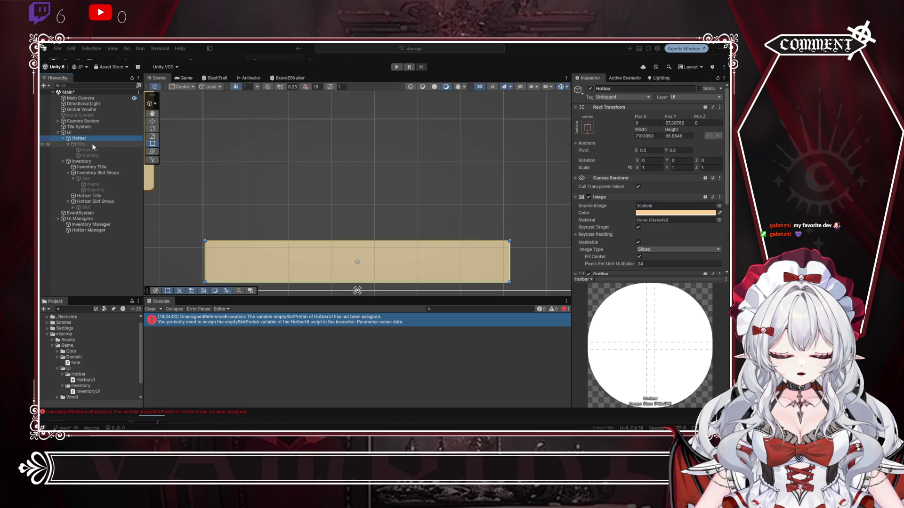
click(94, 230)
drag(92, 144, 669, 157)
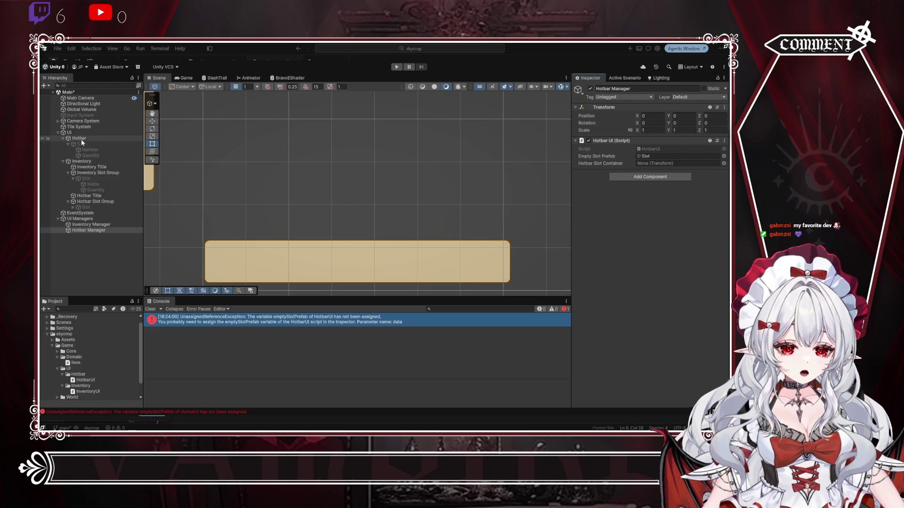
drag(83, 139, 664, 161)
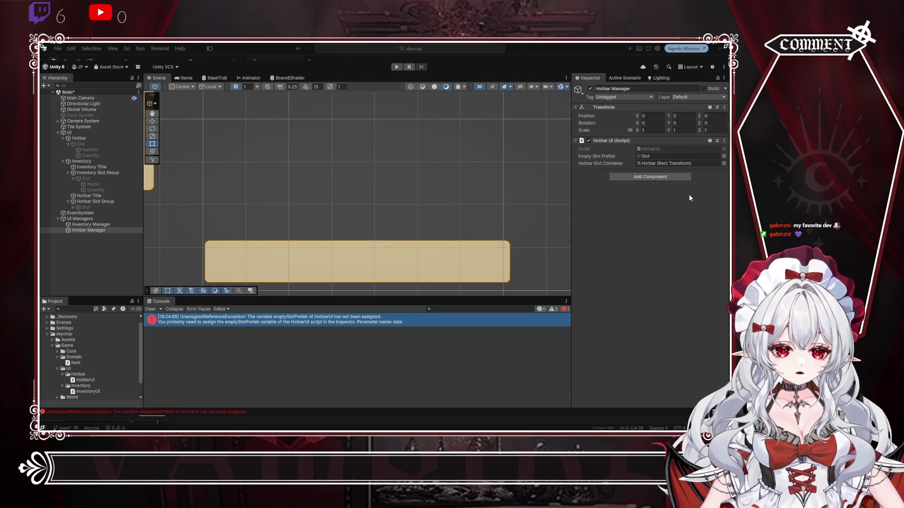
click(397, 68)
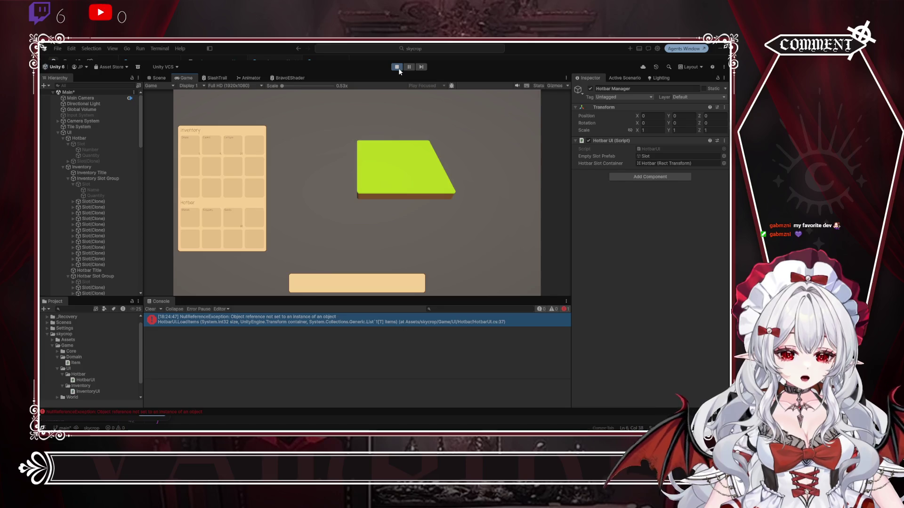
Step: Stop play mode and begin editing lines 36-37 of HotbarUI.cs
click(397, 68)
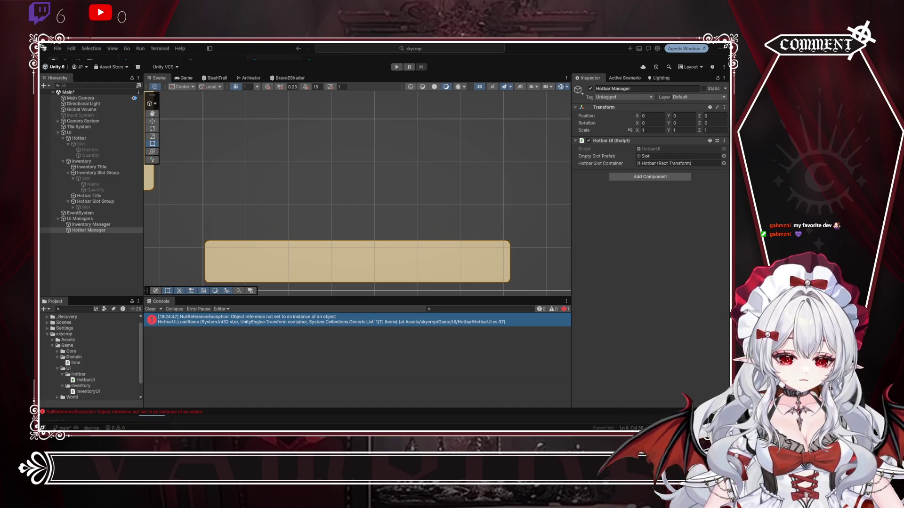
key(ctrl+d)
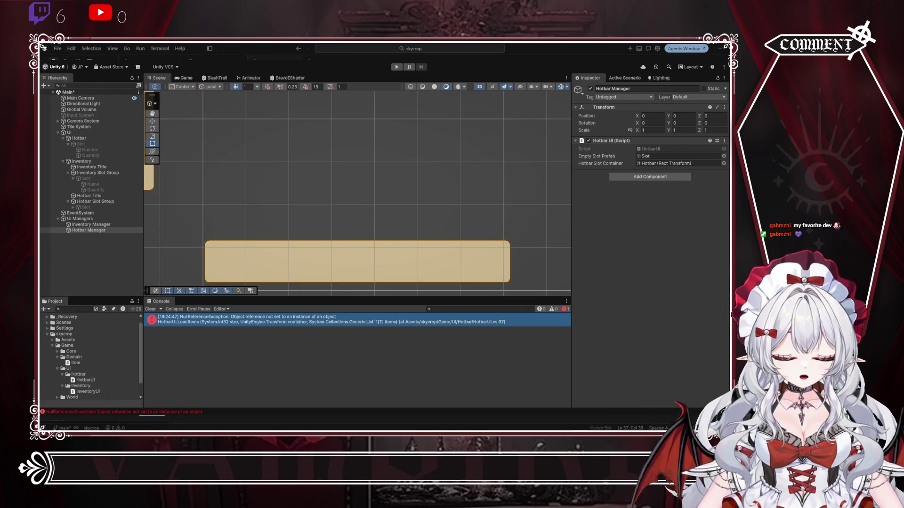
key(Right)
key(Right)
key(Right)
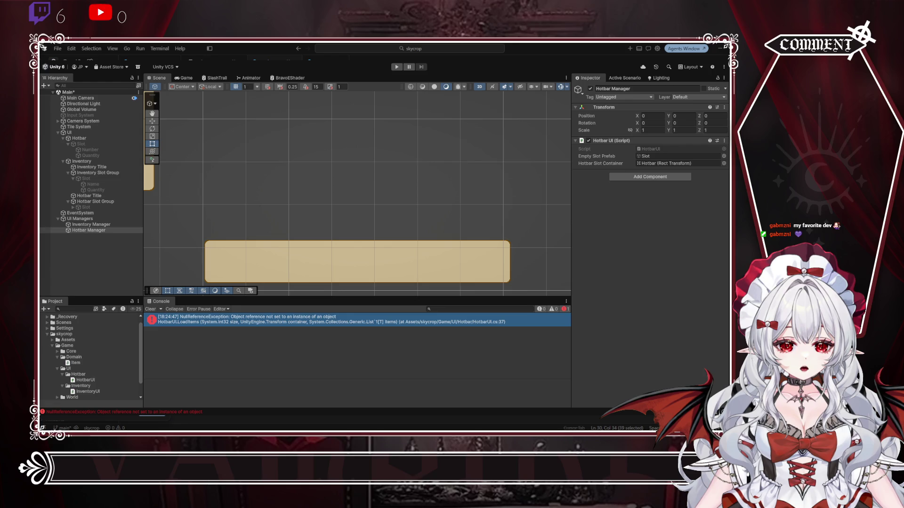
key(Escape)
key(Return)
Step: Finish wrapping the quantity lookup in an items.Count check, then go to line 35's CS0029 error
key(ctrl+v)
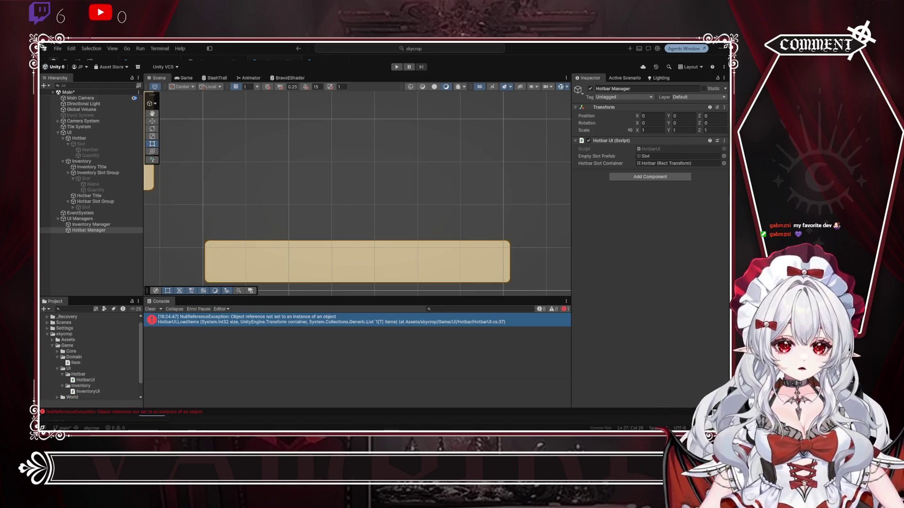
key(Right)
key(shift+Right)
key(shift+Right)
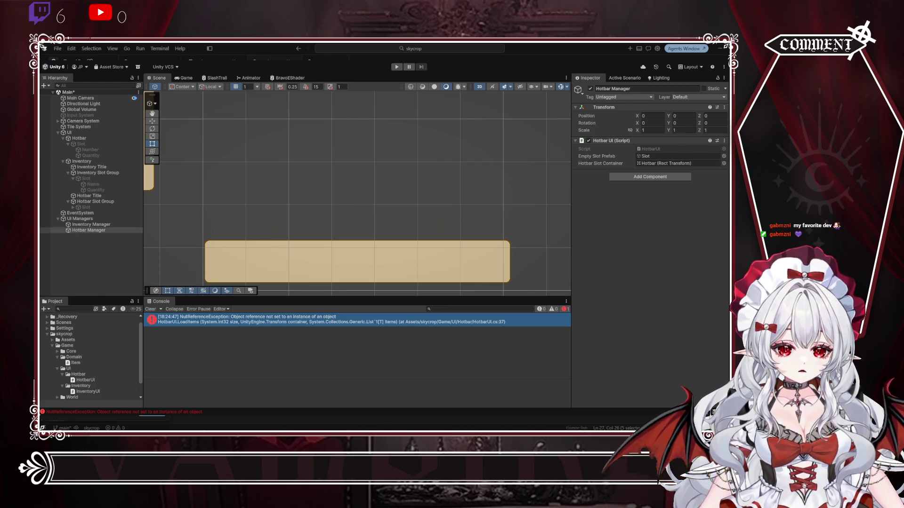
key(shift+Right)
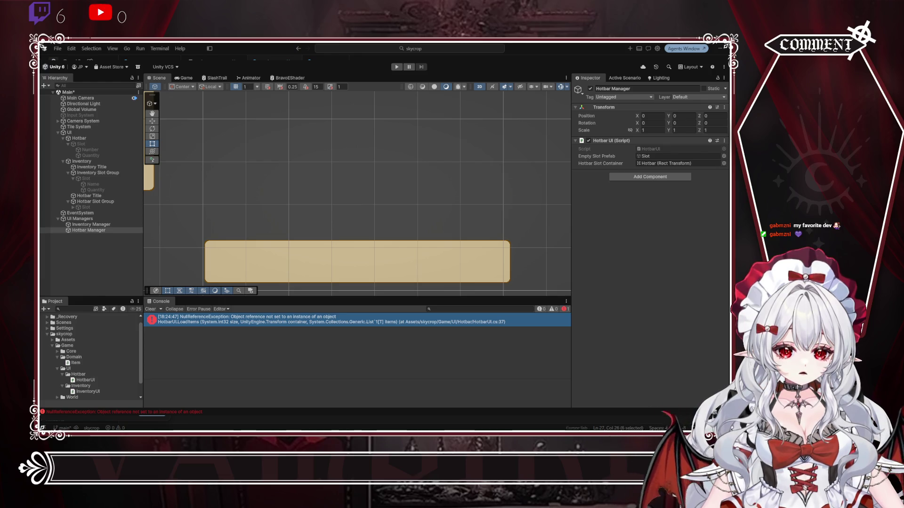
key(Up)
key(Home)
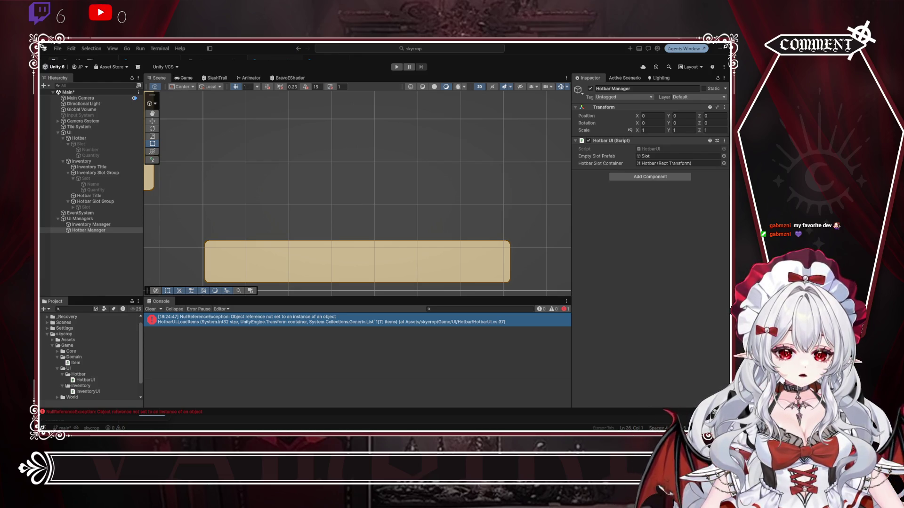
key(F3)
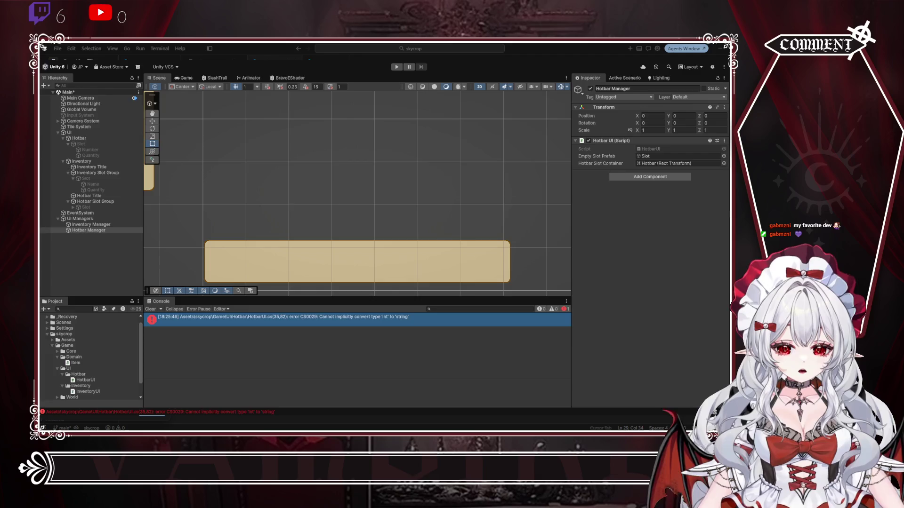
key(alt+Tab)
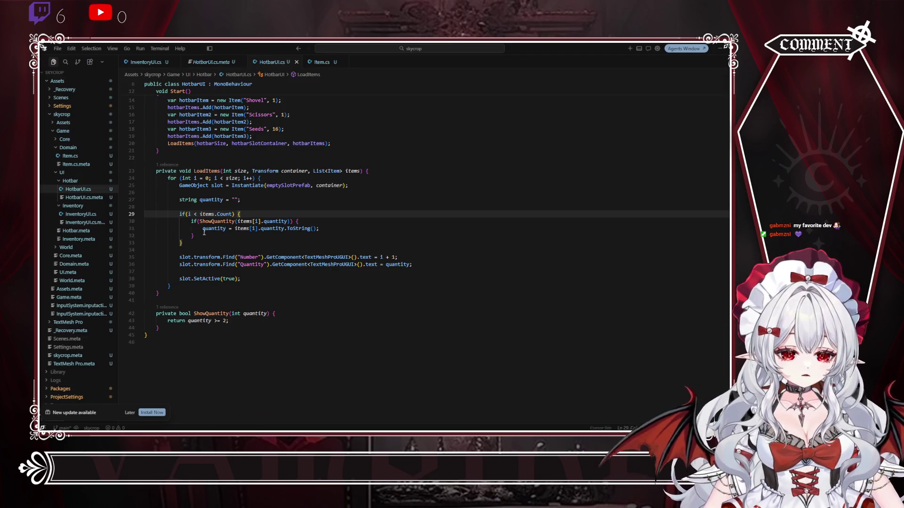
Step: Change line 35 so the Number text is set to (i + 1).ToString()
click(395, 258)
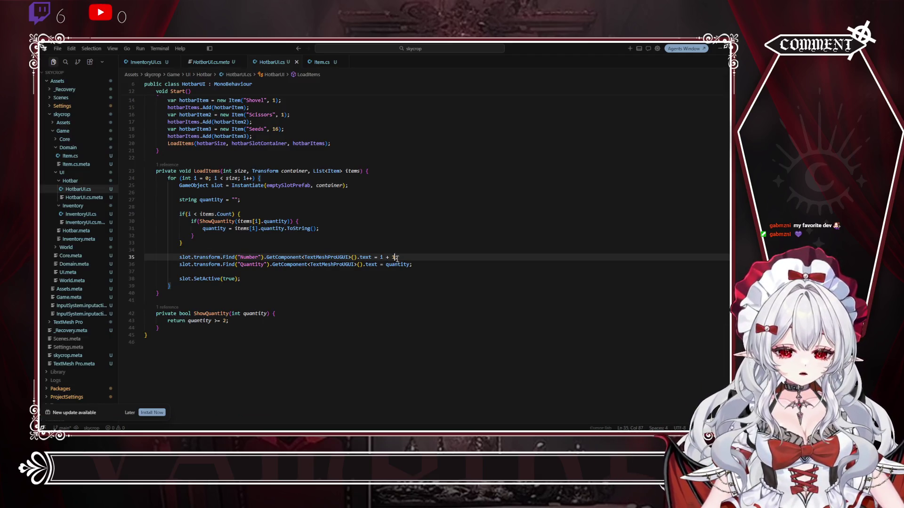
drag(397, 258, 380, 258)
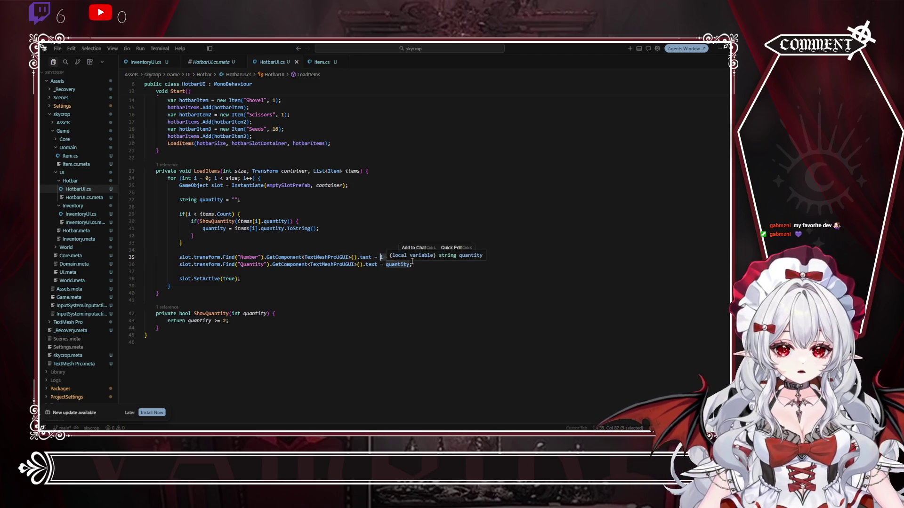
text(()
key(Right)
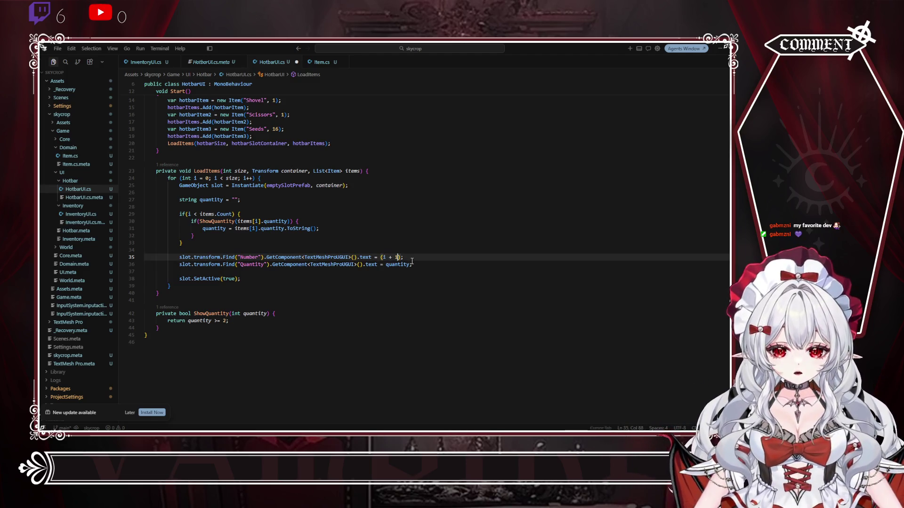
text(ToString()
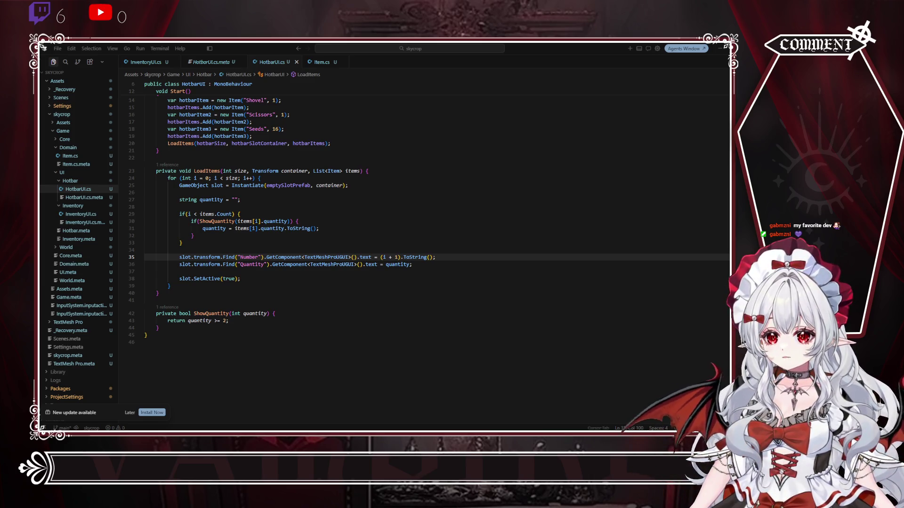
key(alt+Tab)
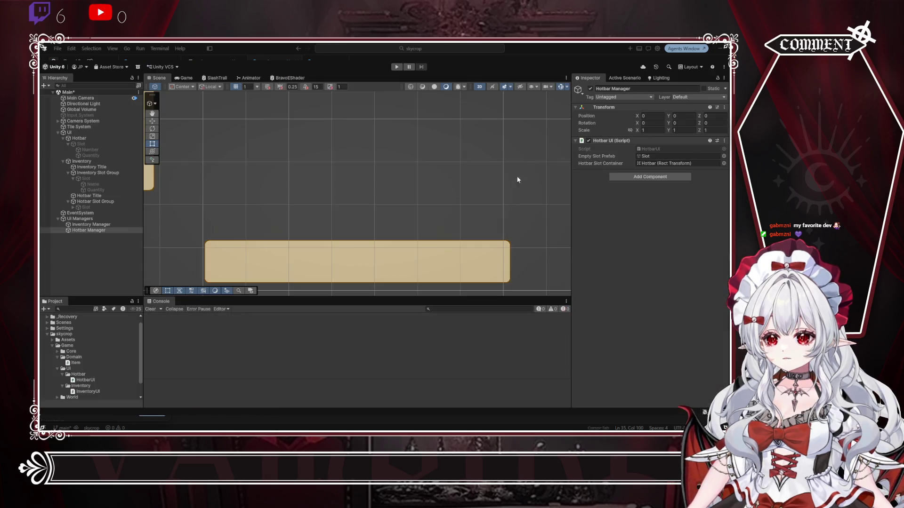
click(395, 68)
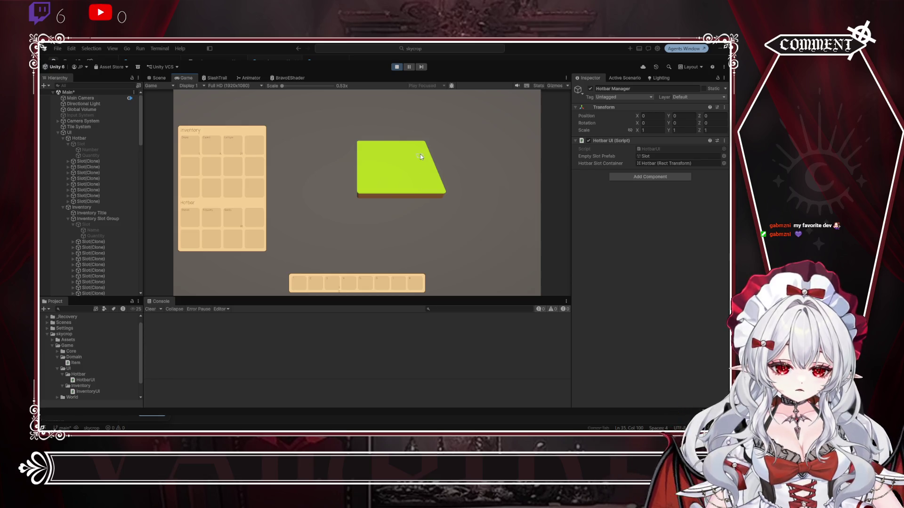
click(396, 67)
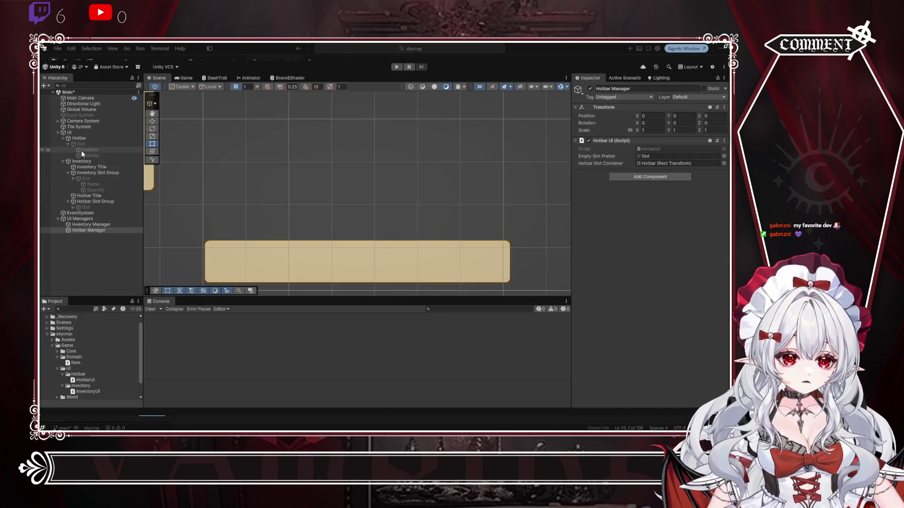
Step: Drag the Slot's Quantity text box's left edge outward in the Scene view, then start Play mode
click(84, 145)
click(87, 149)
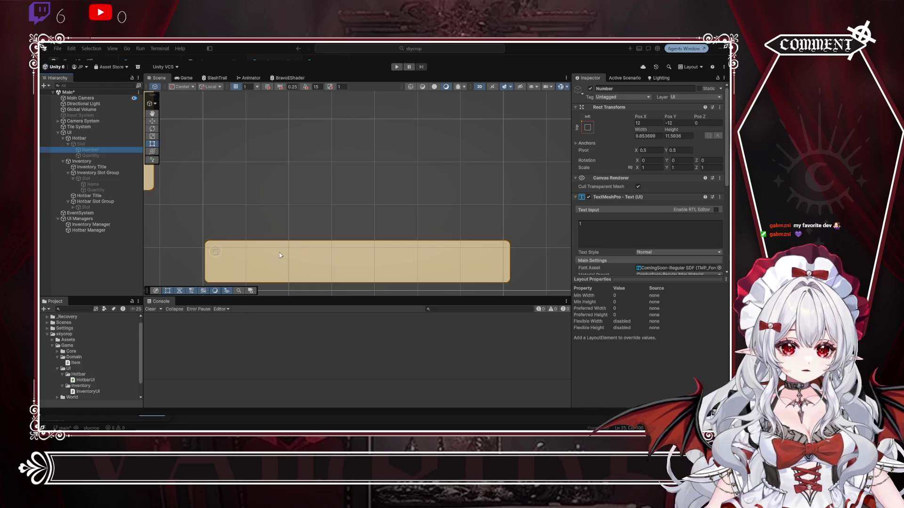
click(86, 155)
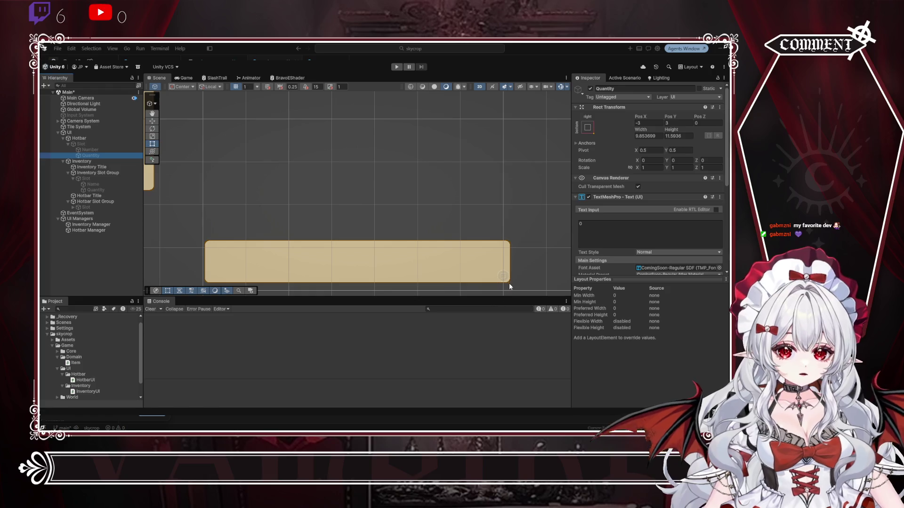
scroll(506, 276, up, 5)
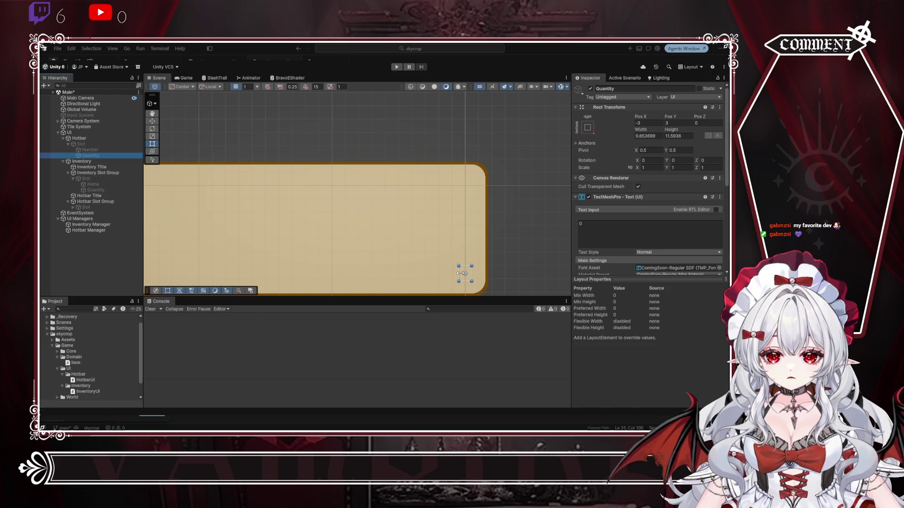
mouse_move(459, 272)
mouse_down()
mouse_move(294, 269)
mouse_move(417, 275)
mouse_up()
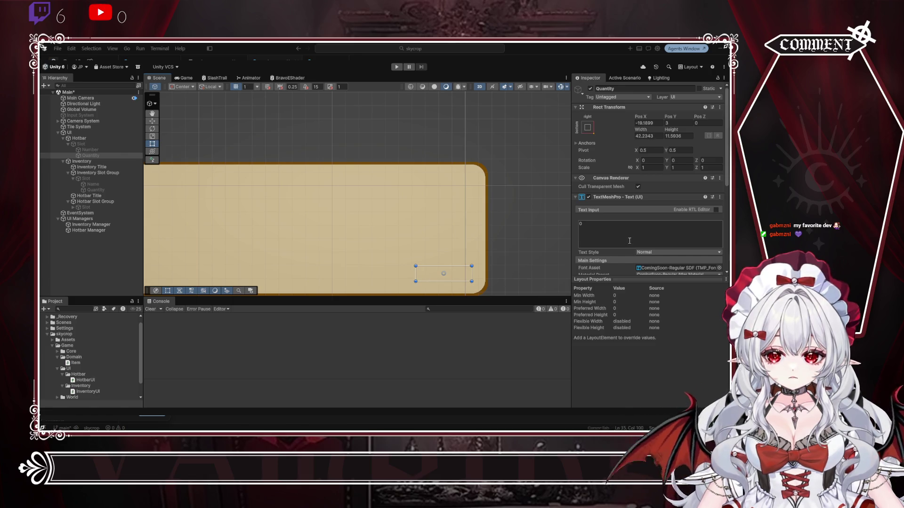
scroll(623, 238, down, 2)
scroll(623, 235, down, 4)
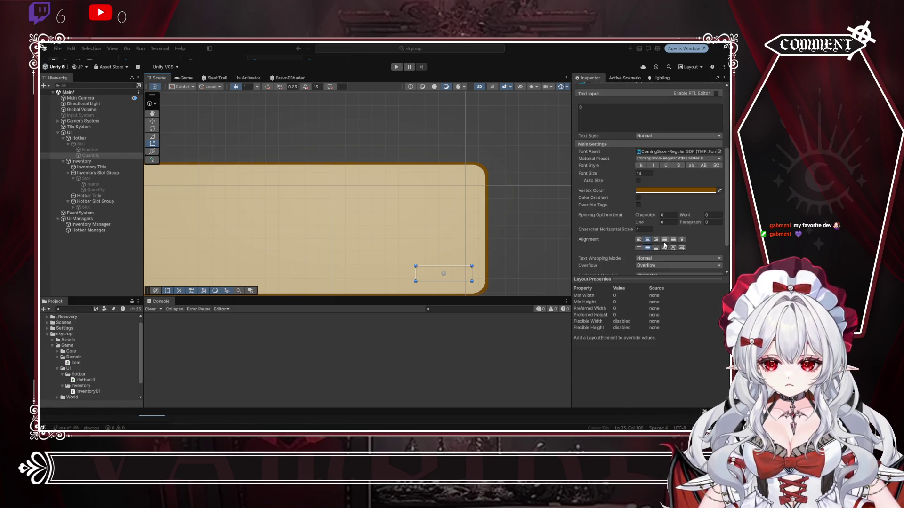
click(397, 67)
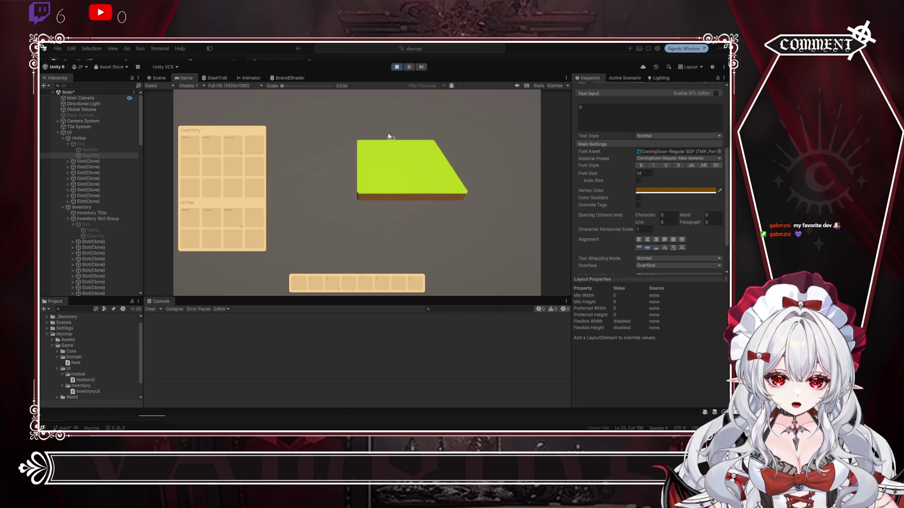
Step: Adjust the Game view scale, then stop Play mode
drag(340, 87, 276, 86)
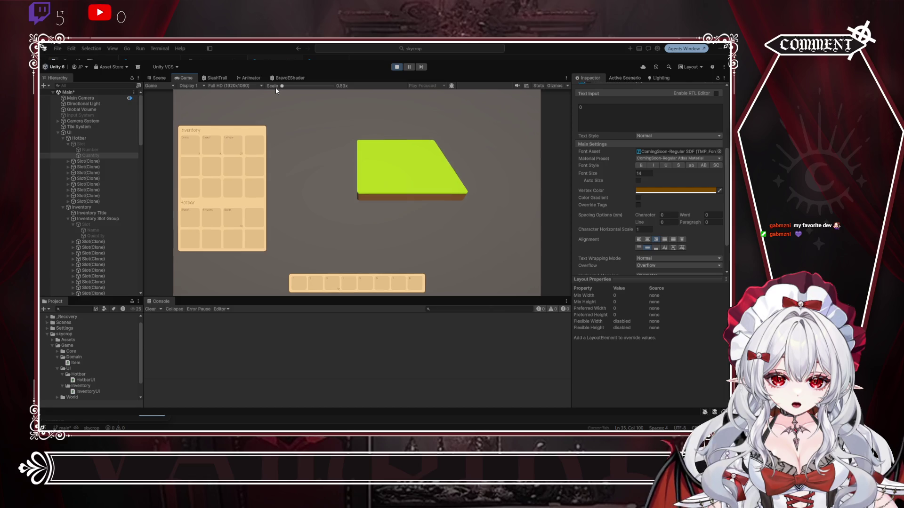
click(399, 68)
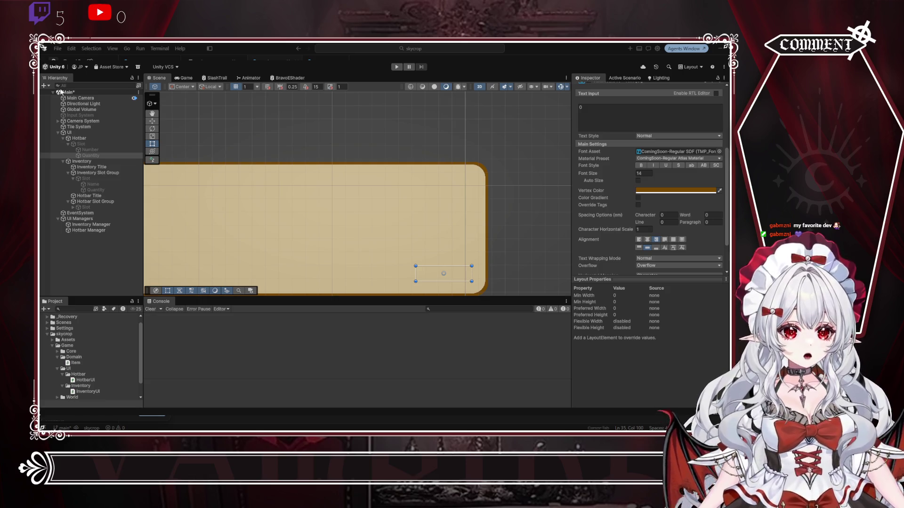
Step: Save the Main scene with Ctrl+S, leaving the Hotbar with only its Slot template
key(ctrl+s)
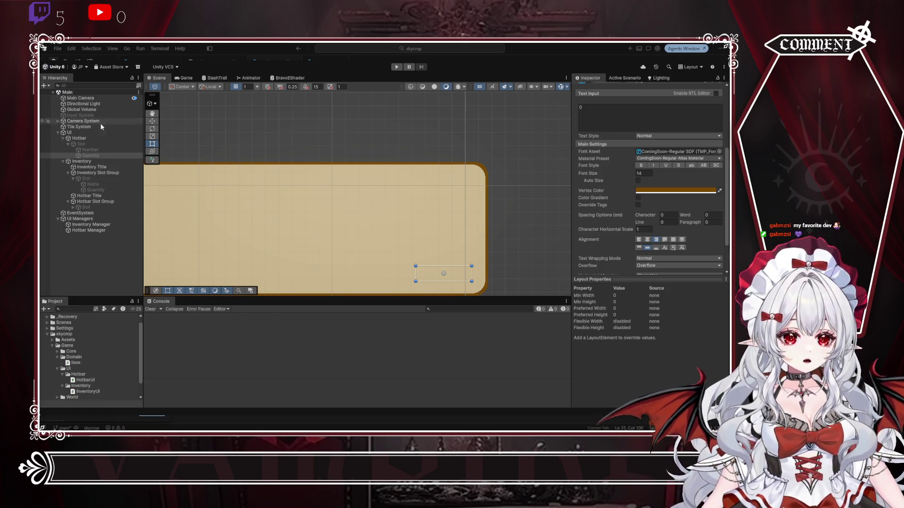